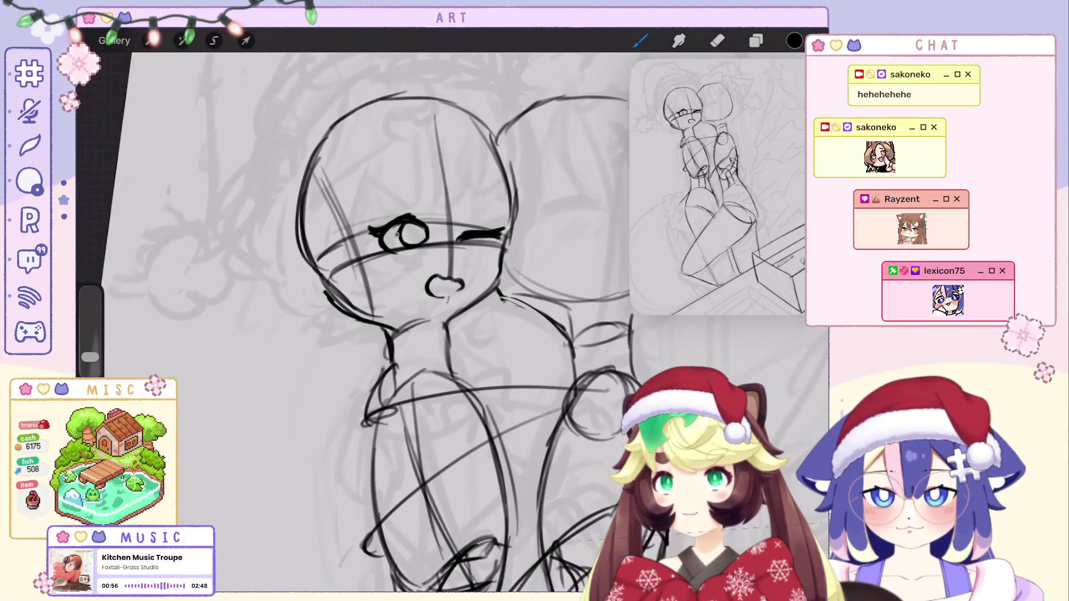
# Step: Undo the last three pencil strokes and zoom to check the sketch
pyautogui.hotkey('ctrl', 'z')
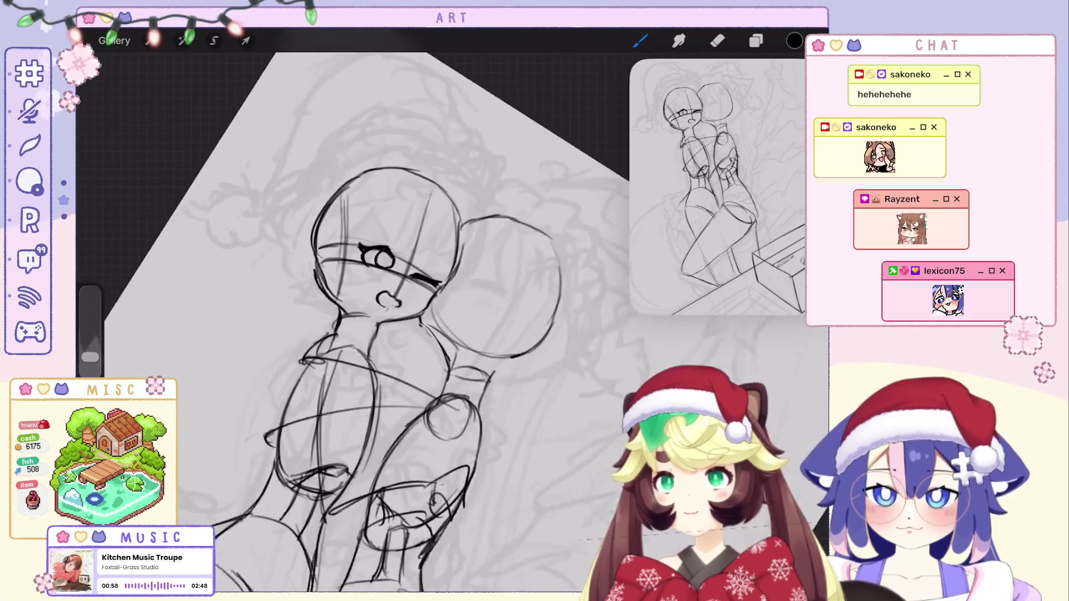
pyautogui.hotkey('ctrl', 'z')
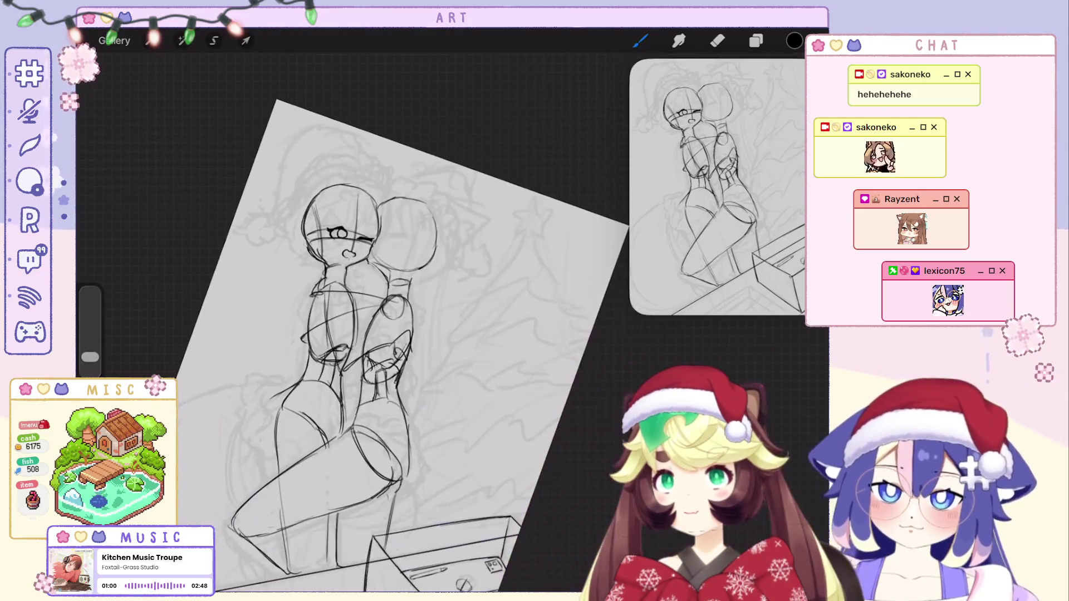
pyautogui.hotkey('ctrl', 'z')
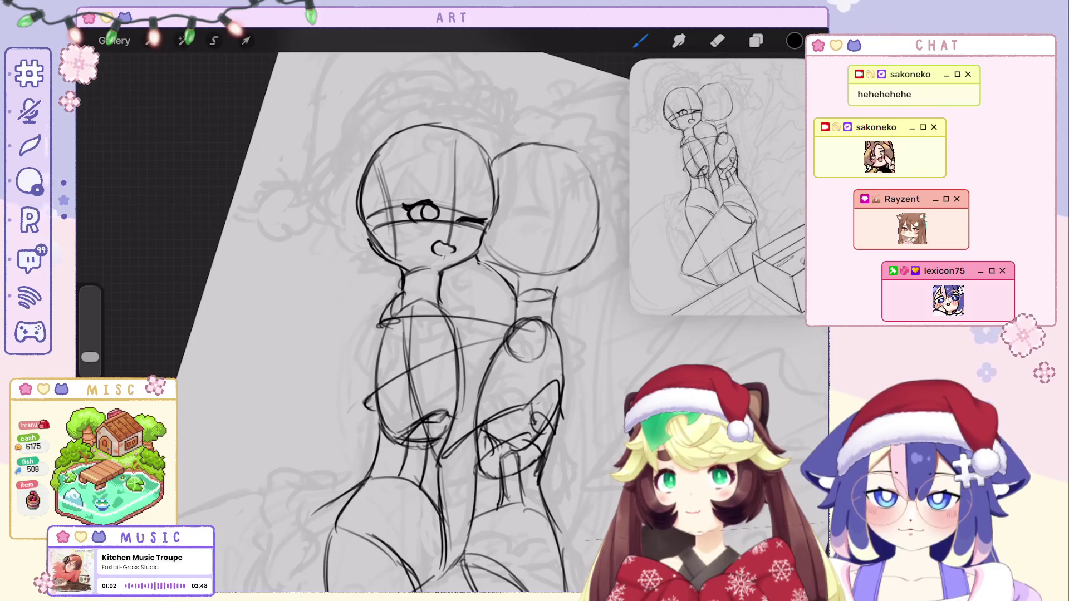
pyautogui.scroll(-3, 378, 334)
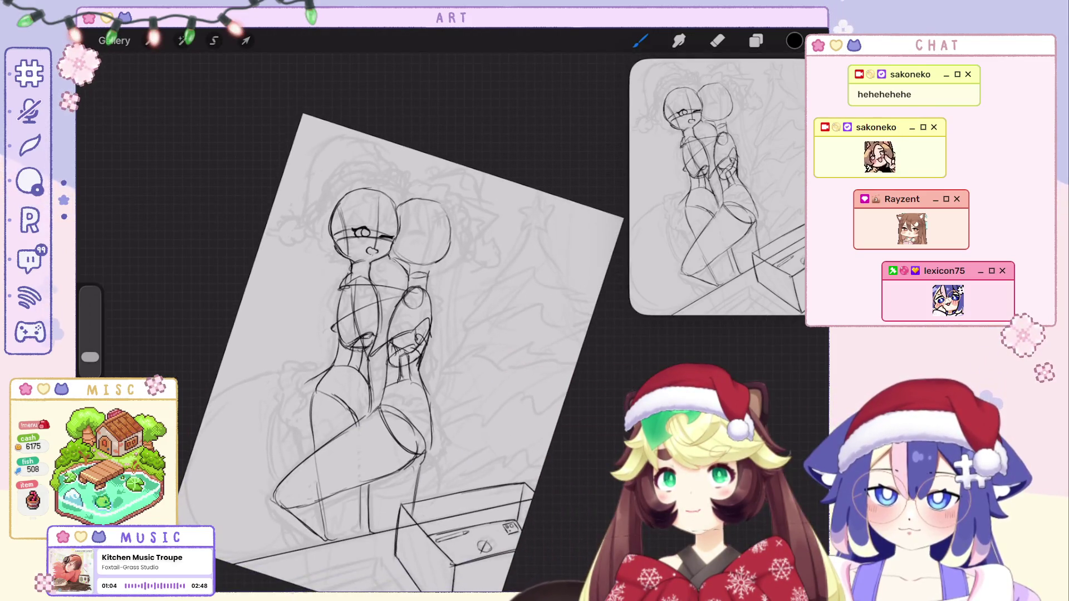
pyautogui.scroll(5, 312, 267)
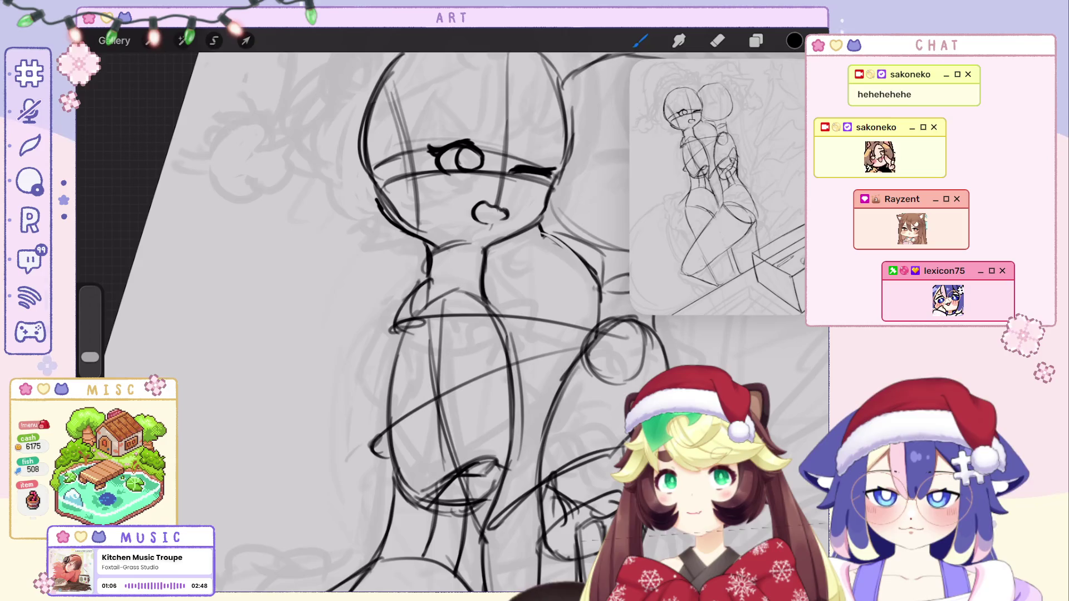
# Step: Show the Layers panel and select Layer 8 alongside Layer 9
pyautogui.scroll(-5, 390, 334)
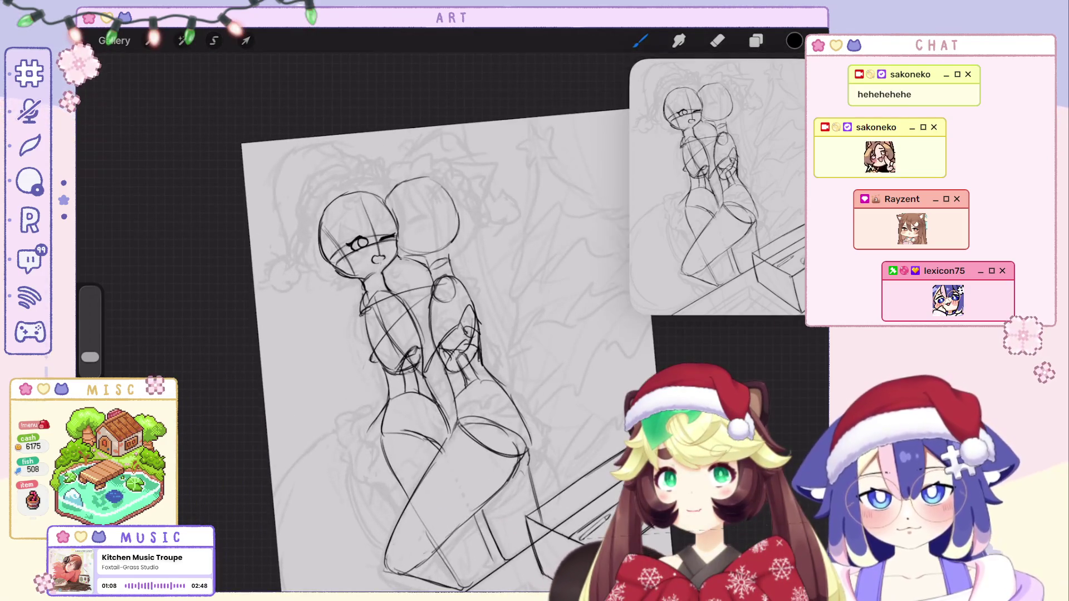
pyautogui.click(756, 41)
pyautogui.moveTo(685, 151); pyautogui.dragTo(741, 150)
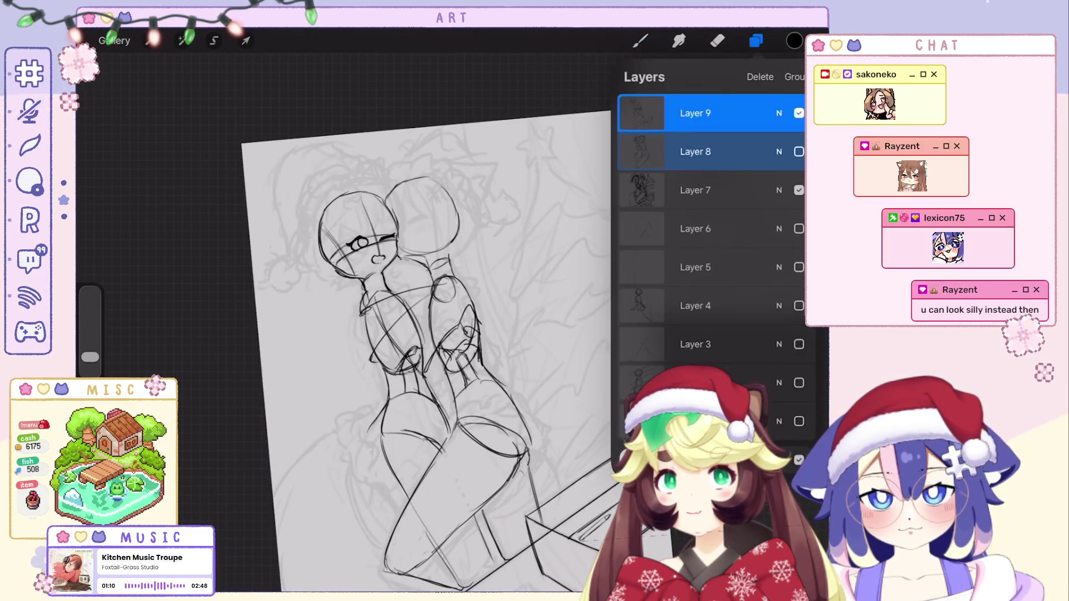
# Step: Swap Layer 8 for Layer 7 in the selection and try an adjustment, dismissing the hidden-layer warning
pyautogui.click(695, 152)
pyautogui.moveTo(685, 190); pyautogui.dragTo(740, 190)
pyautogui.click(182, 40)
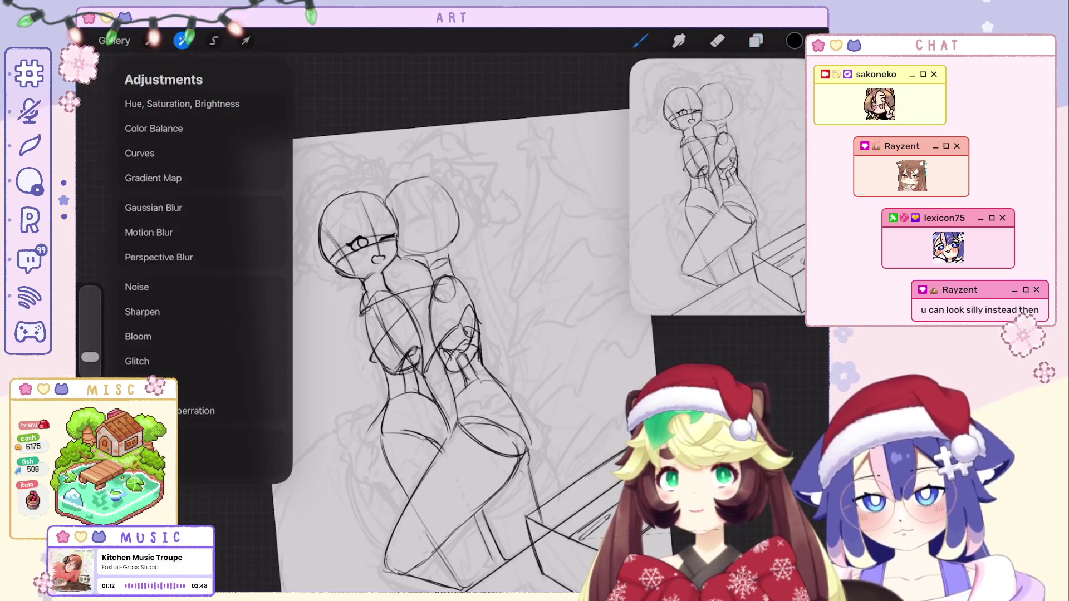
pyautogui.click(153, 207)
pyautogui.click(369, 342)
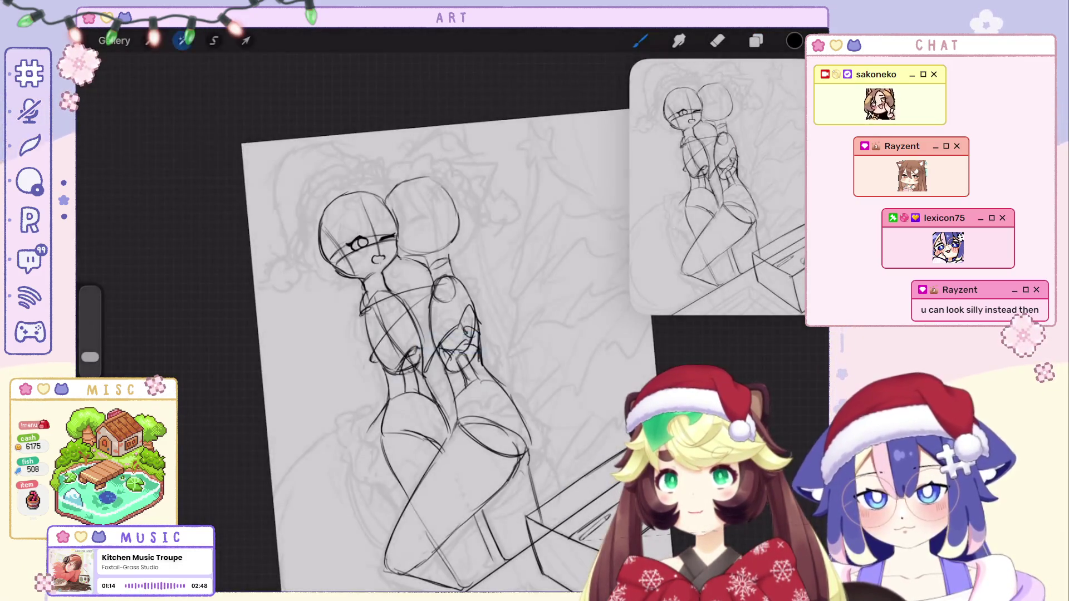
# Step: Reselect Layer 7 with Layer 9 from the Layers list and launch Liquify
pyautogui.click(153, 207)
pyautogui.click(529, 342)
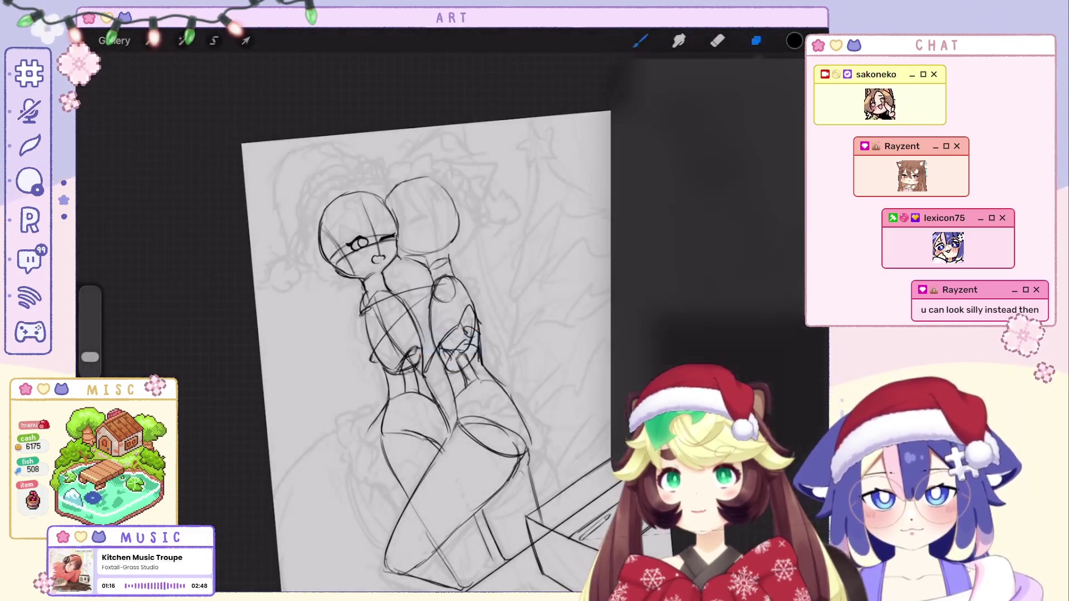
pyautogui.click(695, 113)
pyautogui.moveTo(685, 189); pyautogui.dragTo(741, 190)
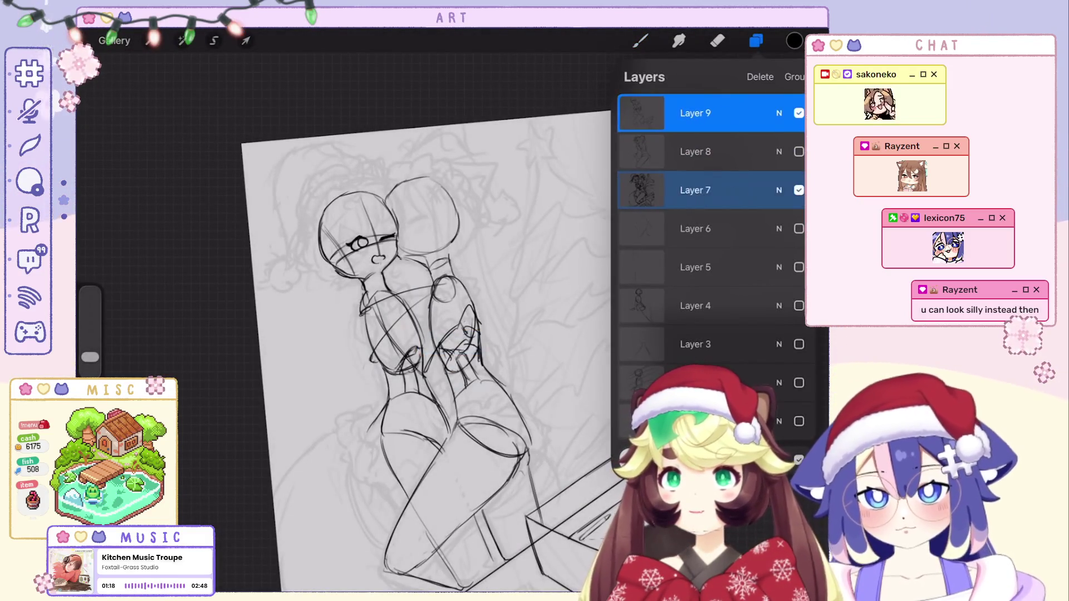
pyautogui.click(182, 40)
pyautogui.click(134, 440)
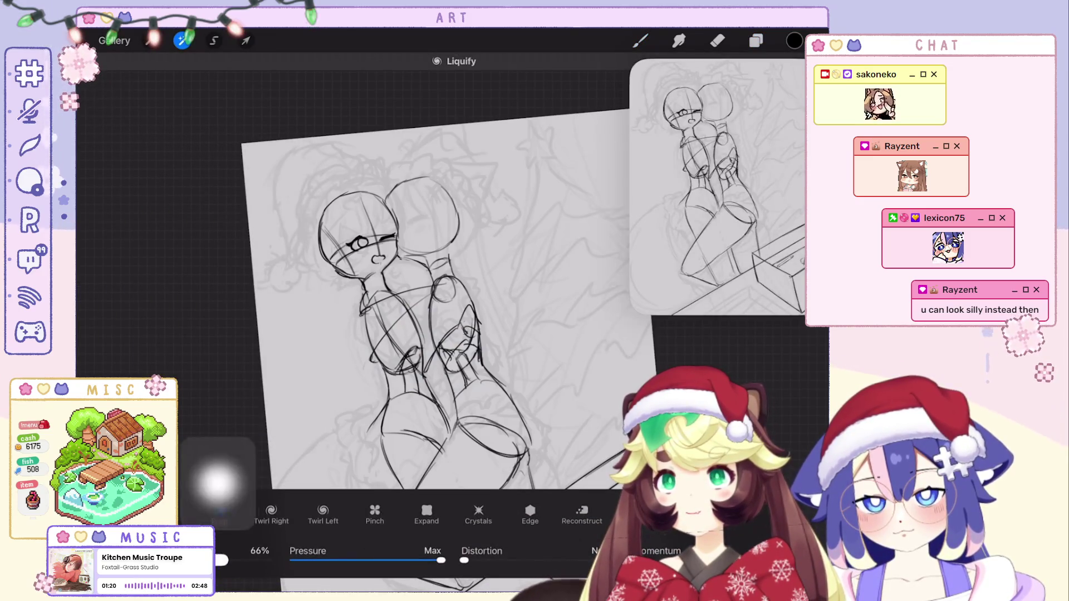
# Step: Push the heads down, undo once, then nudge them up and the left head up-left before returning to Brush
pyautogui.moveTo(390, 211); pyautogui.dragTo(389, 215)
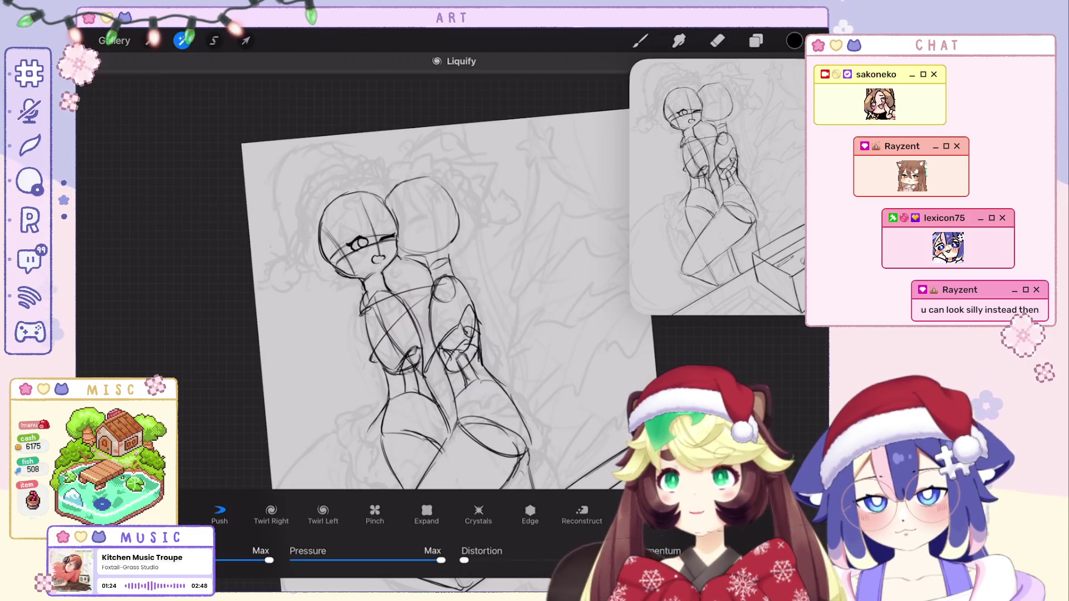
pyautogui.moveTo(432, 148); pyautogui.dragTo(435, 159)
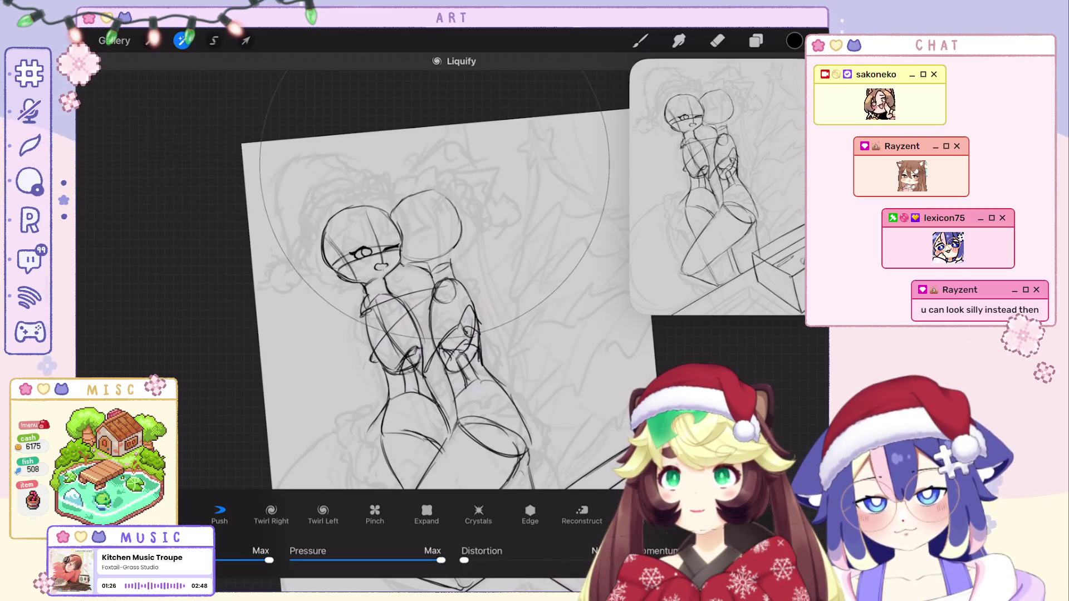
pyautogui.hotkey('ctrl', 'z')
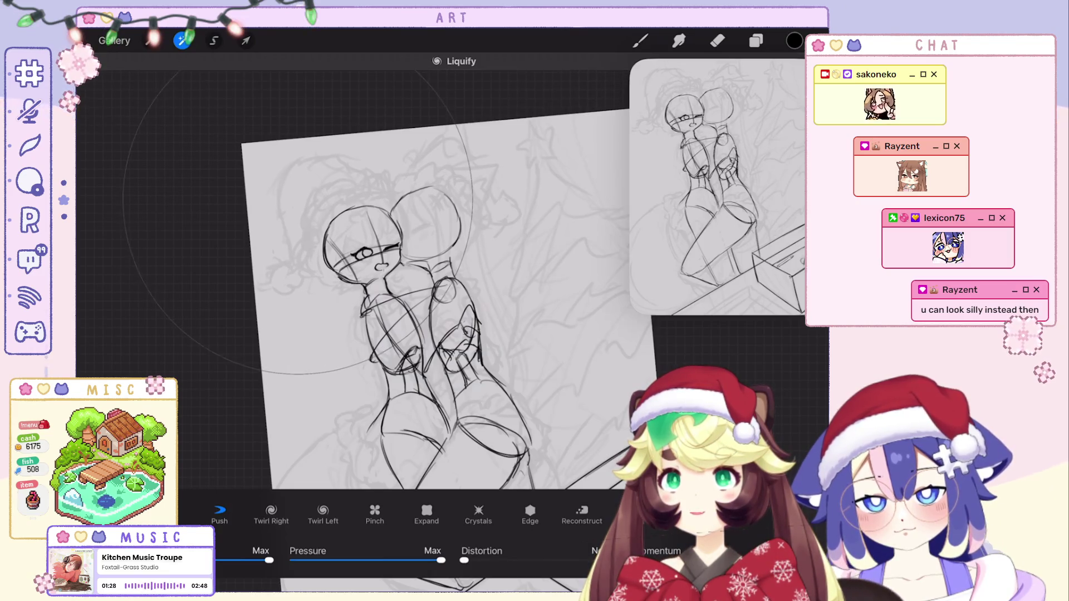
pyautogui.moveTo(334, 112); pyautogui.dragTo(329, 95)
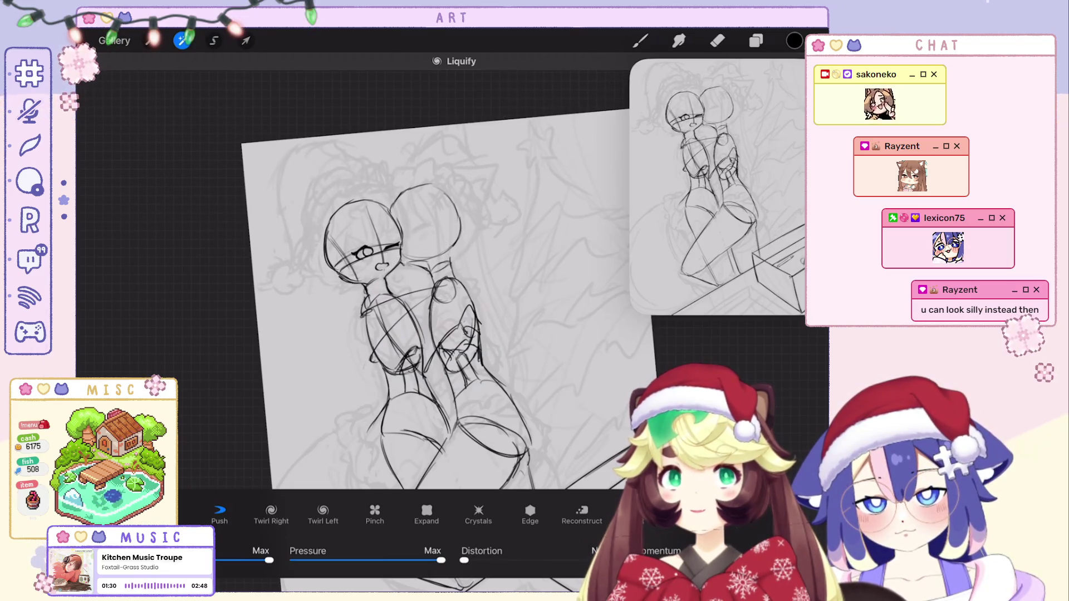
pyautogui.moveTo(367, 138); pyautogui.dragTo(365, 131)
pyautogui.moveTo(274, 153); pyautogui.dragTo(276, 164)
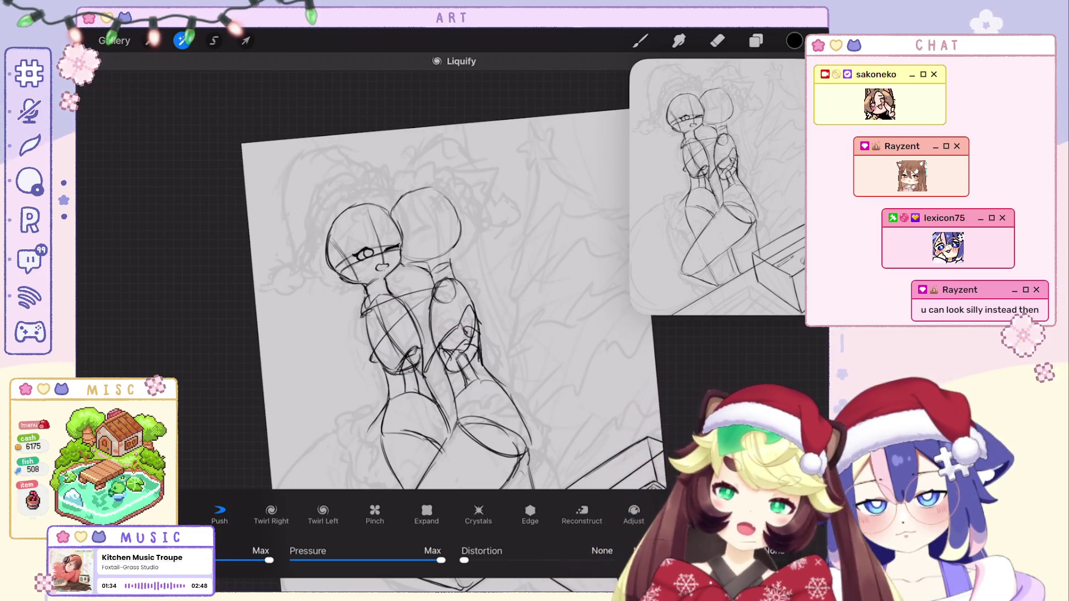
pyautogui.moveTo(368, 245); pyautogui.dragTo(341, 231)
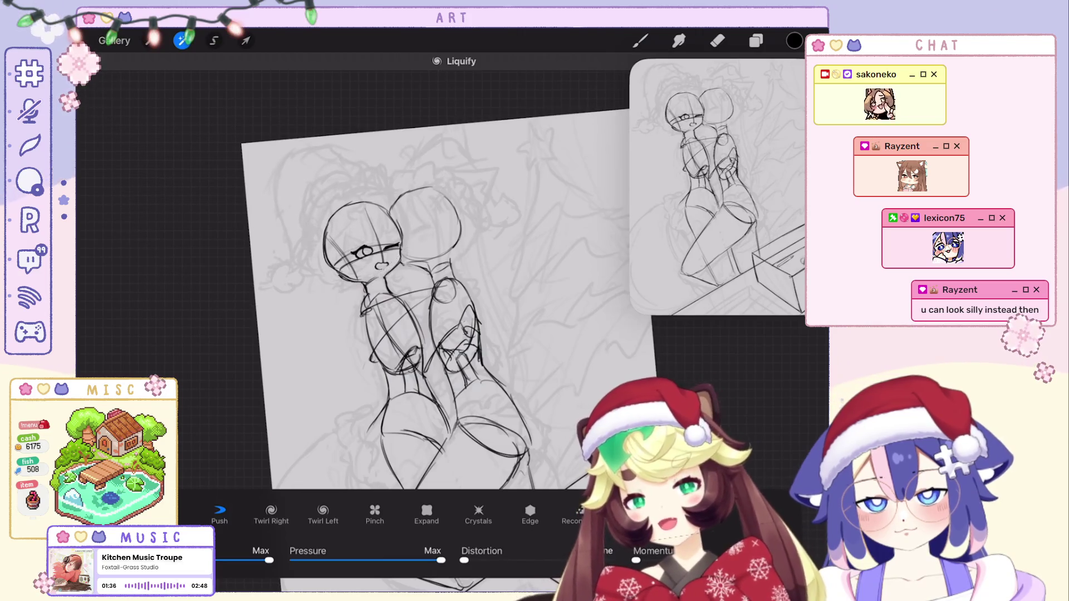
pyautogui.press('b')
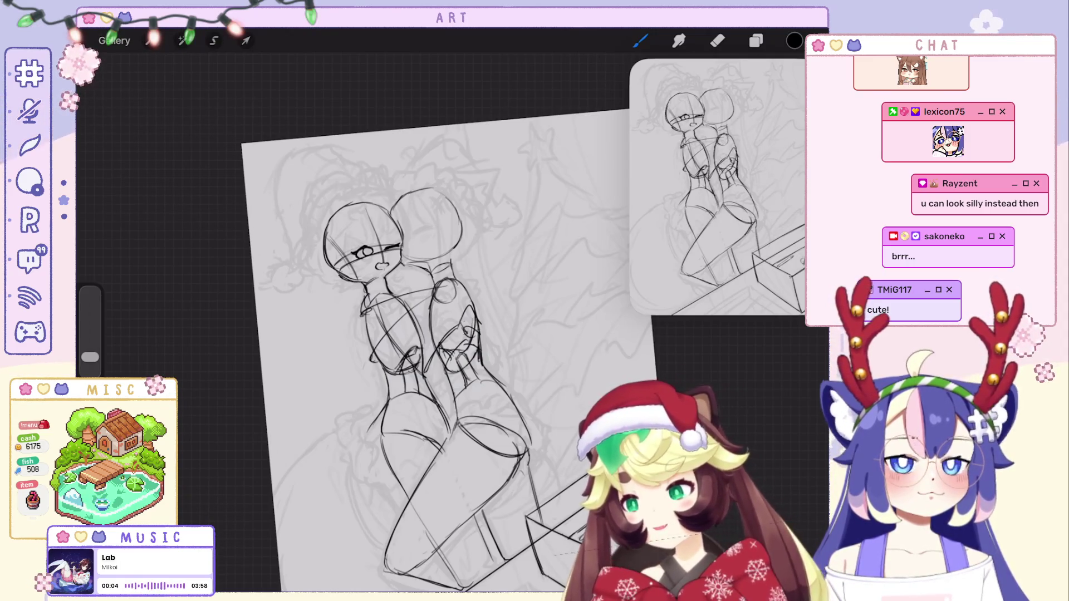
# Step: Zoom in on the figures and draw the hugging-arm stroke across the bodies, undoing the unwanted strokes
pyautogui.scroll(5, 368, 335)
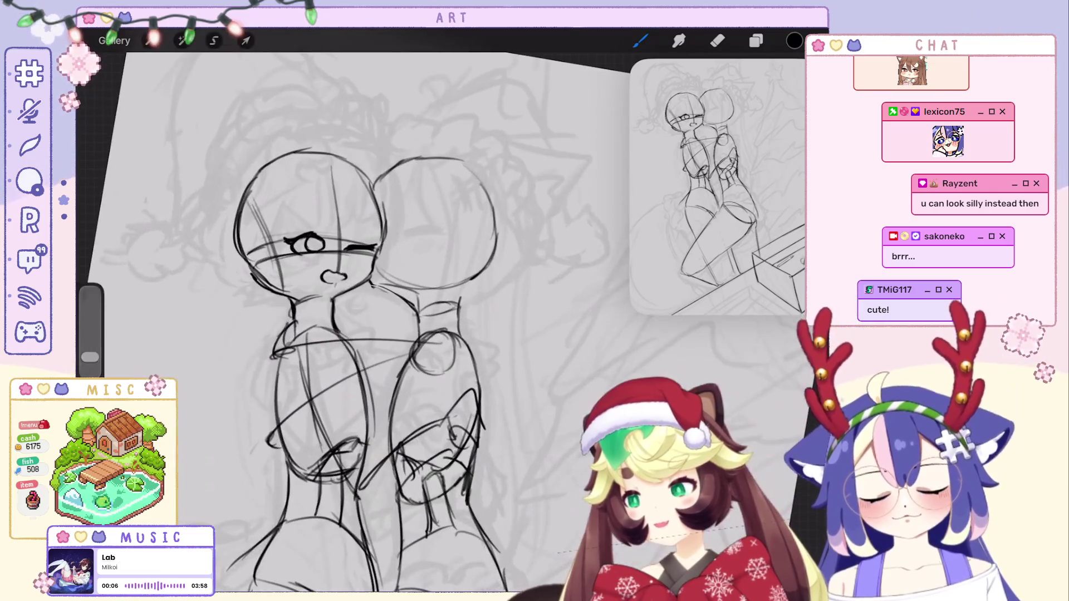
pyautogui.scroll(2, 368, 335)
pyautogui.scroll(-2, 390, 312)
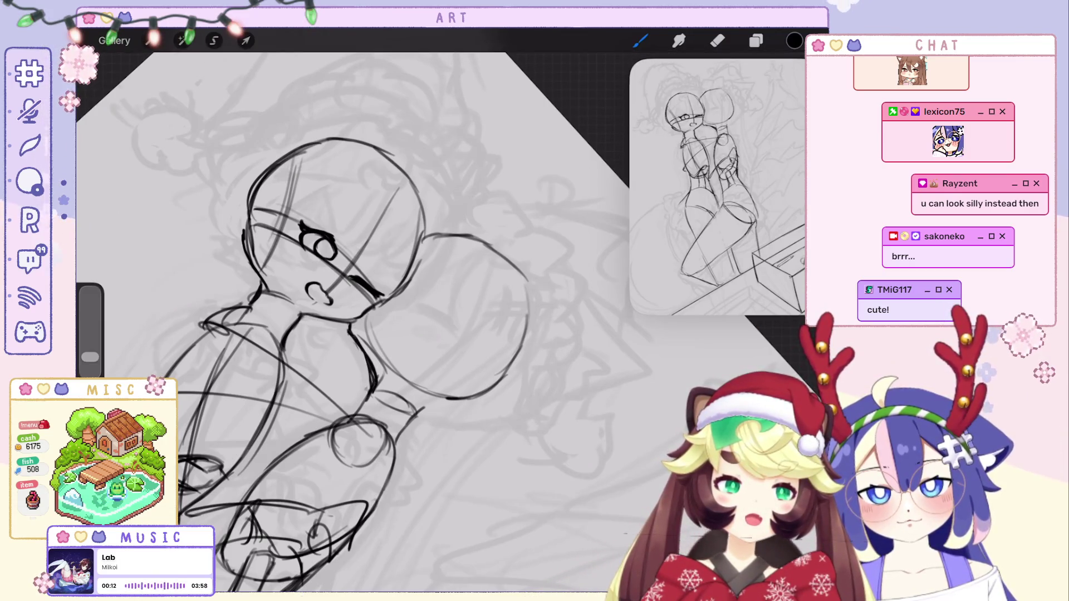
pyautogui.scroll(2, 357, 312)
pyautogui.hotkey('ctrl', 'z')
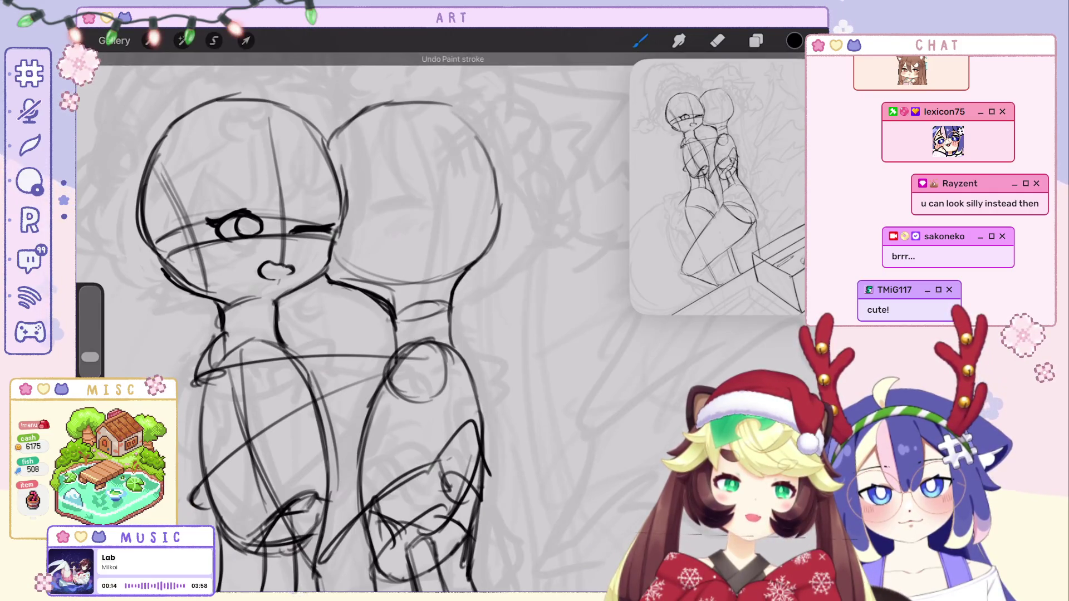
pyautogui.scroll(2, 357, 323)
pyautogui.moveTo(443, 172)
pyautogui.mouseDown()
pyautogui.moveTo(411, 200)
pyautogui.moveTo(373, 342)
pyautogui.mouseUp()
pyautogui.hotkey('ctrl', 'z')
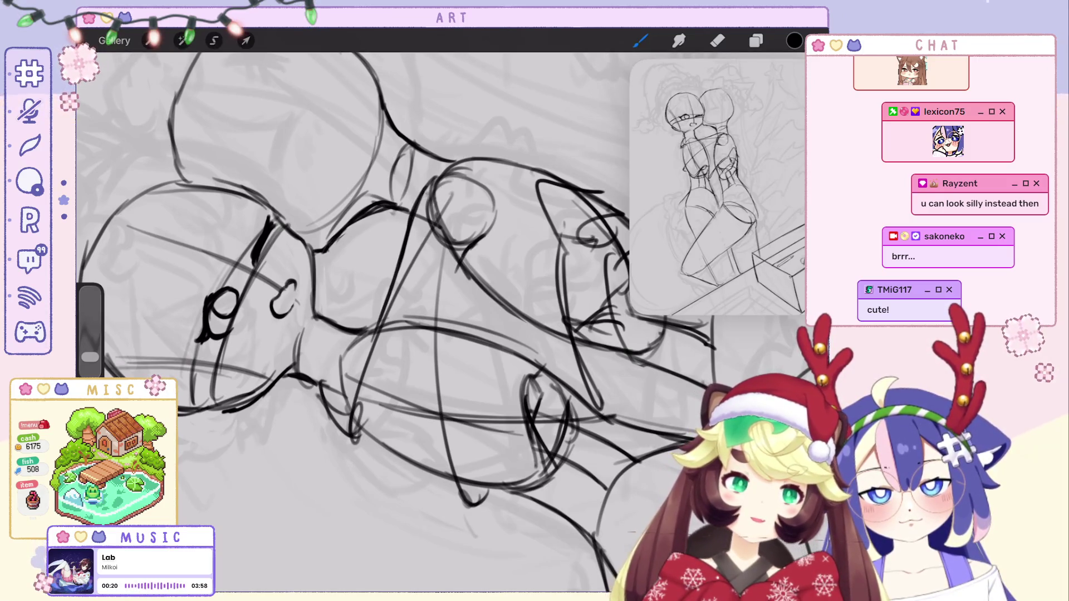
pyautogui.scroll(-2, 418, 203)
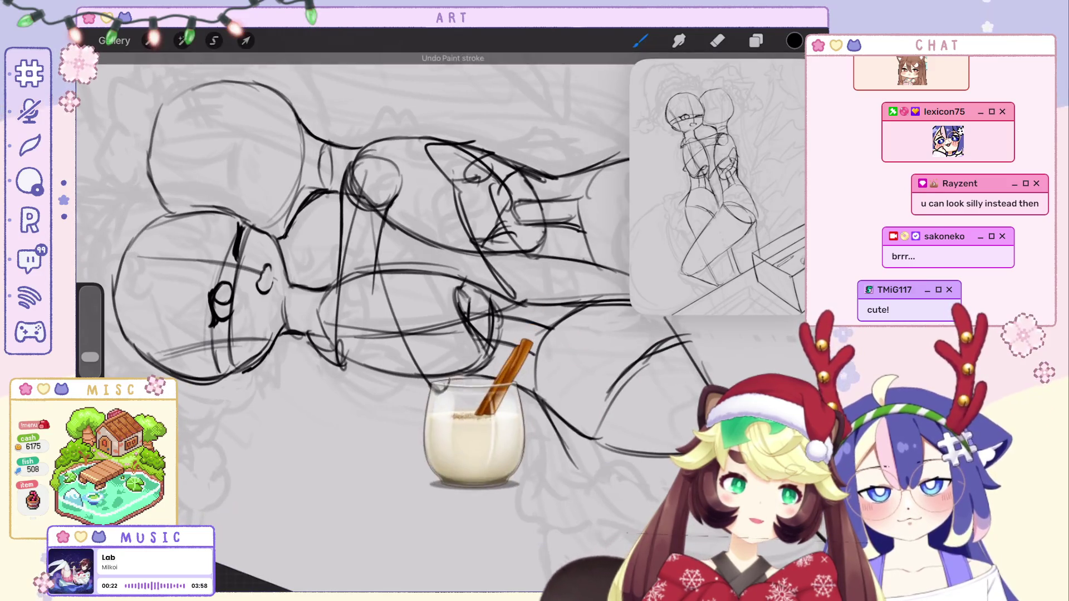
pyautogui.hotkey('ctrl', 'z')
pyautogui.hotkey('ctrl', 'z')
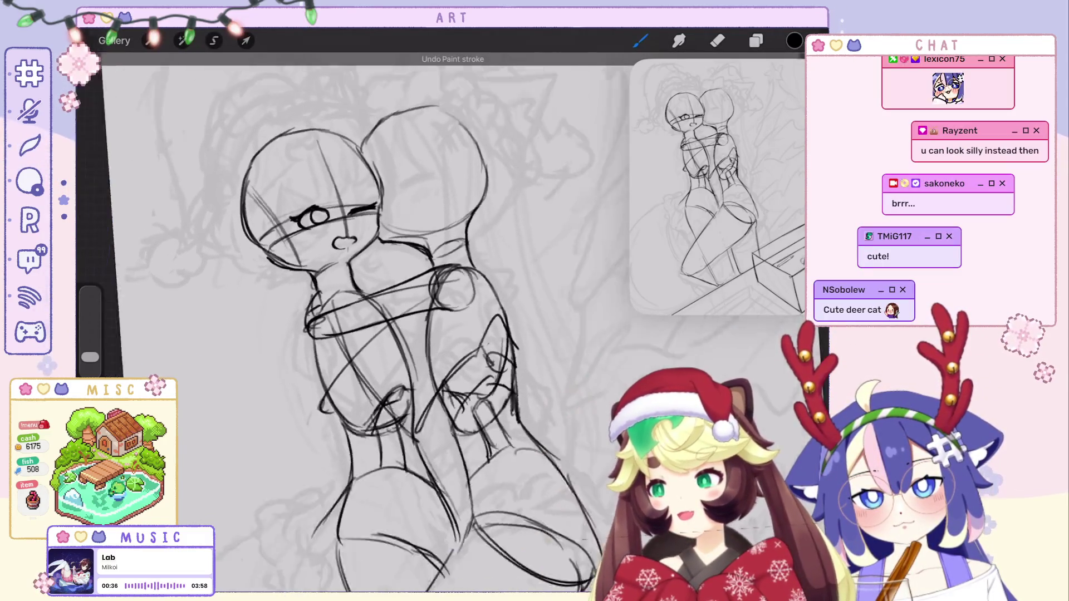
# Step: Undo a stroke, switch to the Eraser, then try a box line and lower-leg curve and undo both
pyautogui.hotkey('ctrl', 'z')
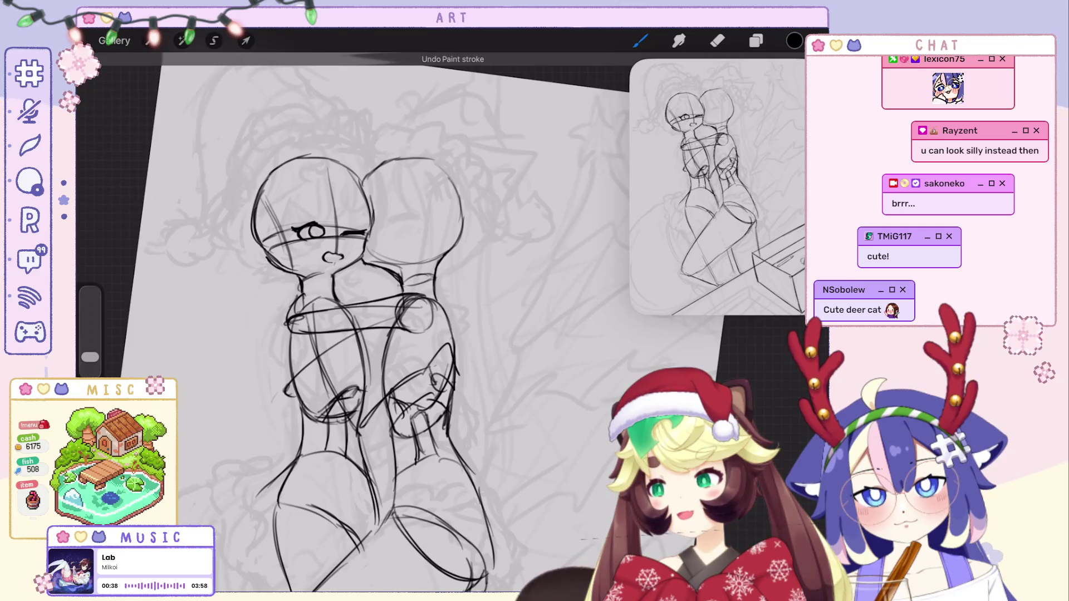
pyautogui.press('e')
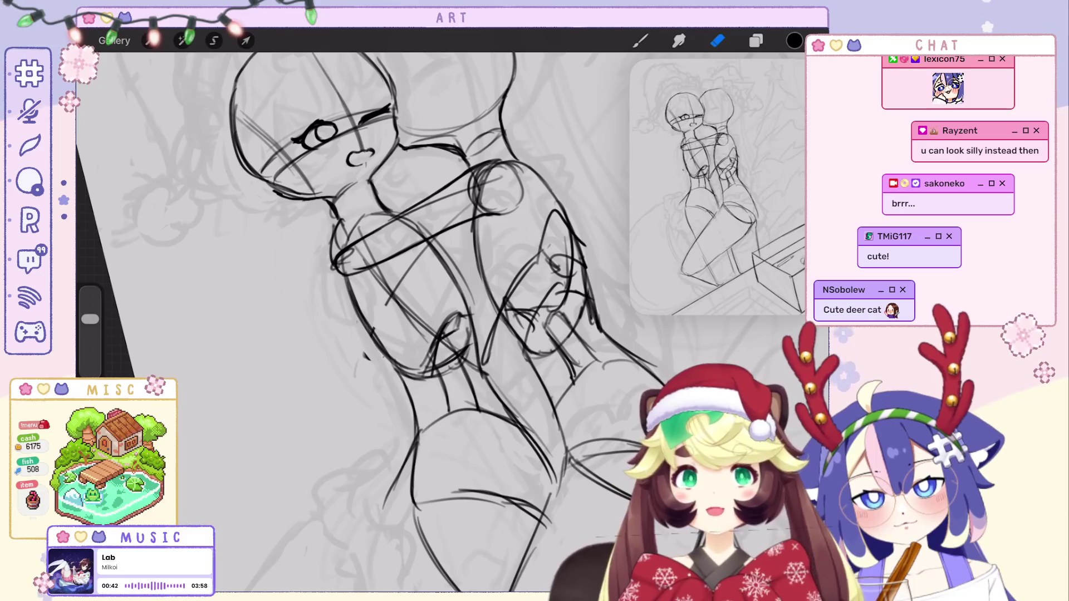
pyautogui.scroll(-3, 390, 323)
pyautogui.scroll(3, 391, 323)
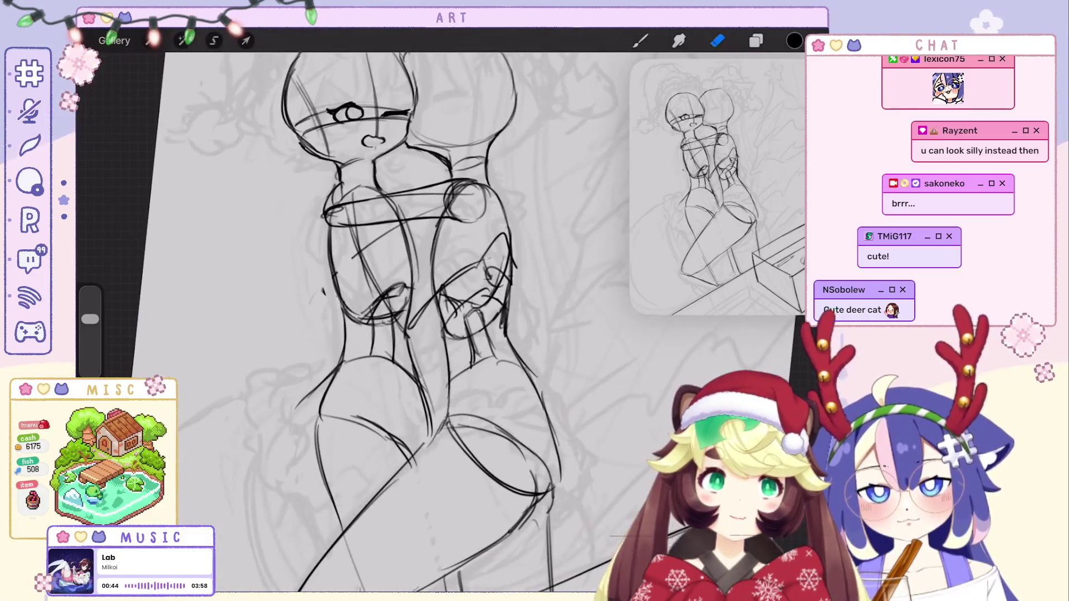
pyautogui.scroll(-3, 391, 323)
pyautogui.scroll(-3, 390, 324)
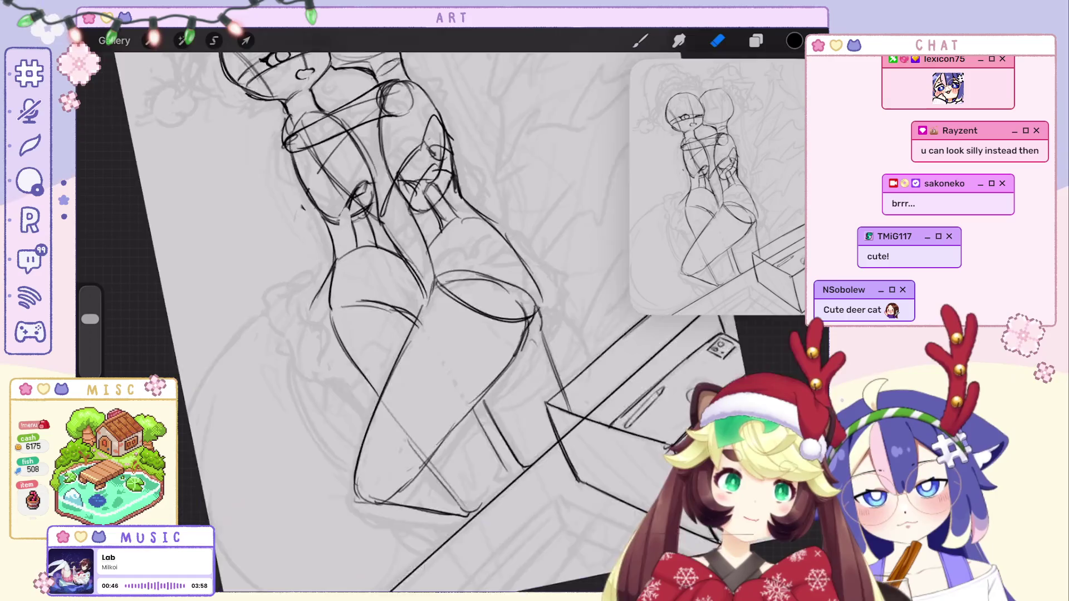
pyautogui.moveTo(301, 277); pyautogui.dragTo(357, 237)
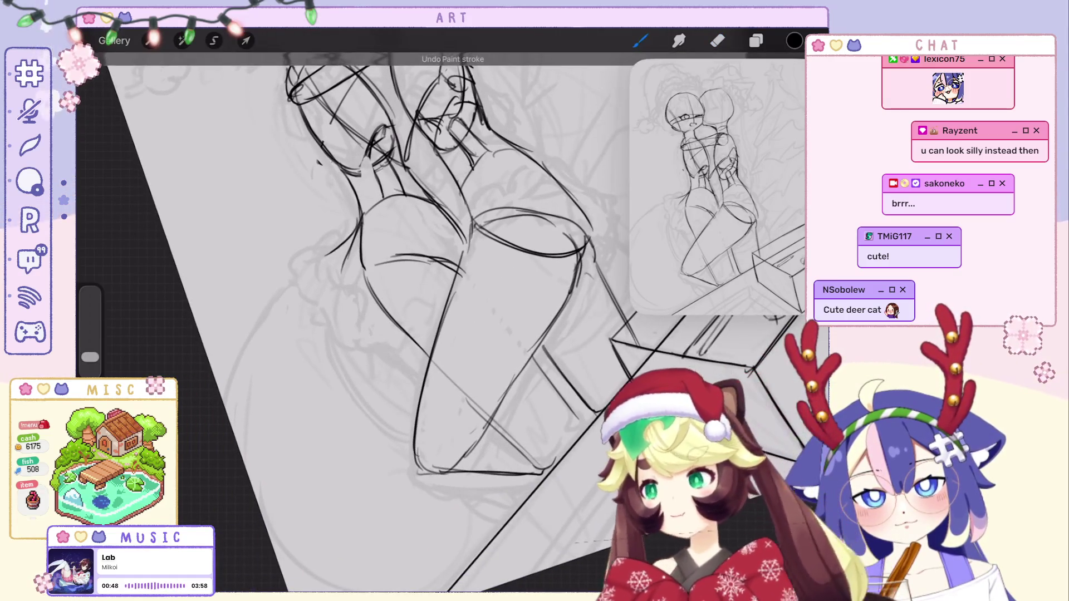
pyautogui.moveTo(307, 290); pyautogui.dragTo(344, 313)
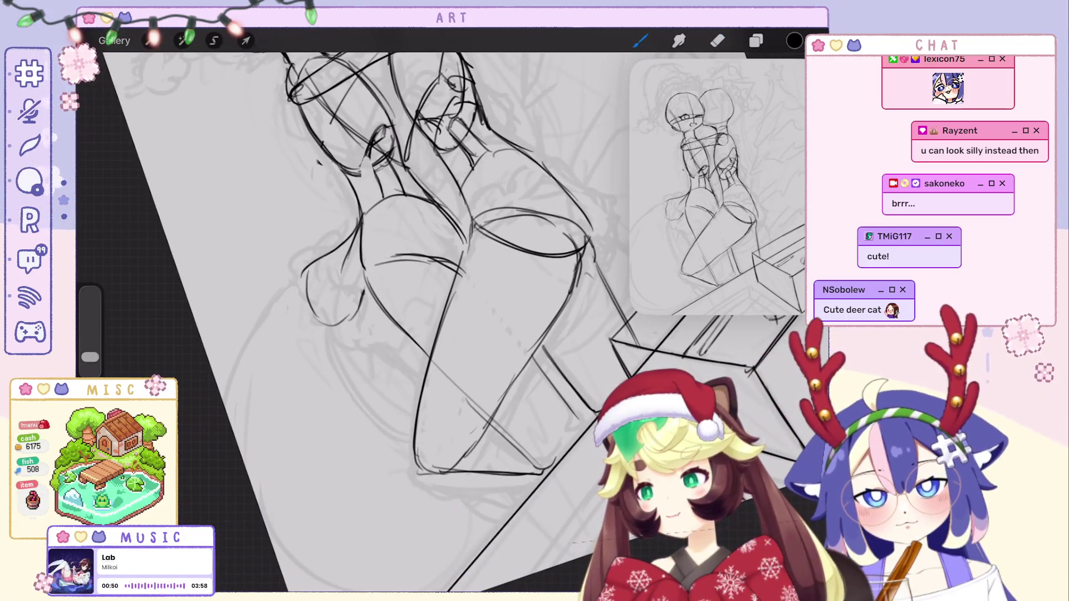
pyautogui.hotkey('ctrl', 'z')
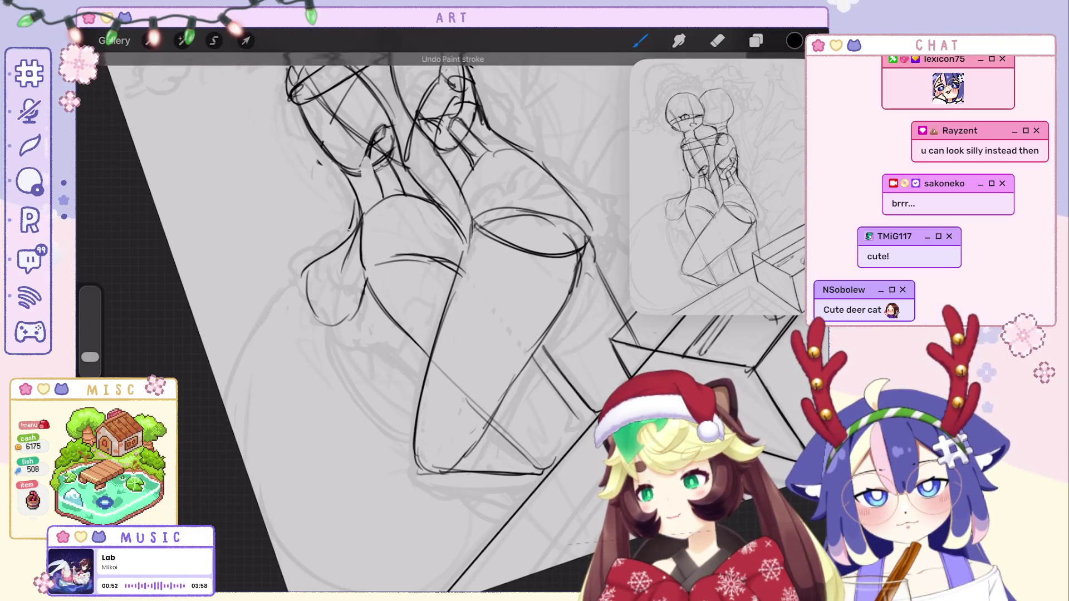
pyautogui.hotkey('ctrl', 'z')
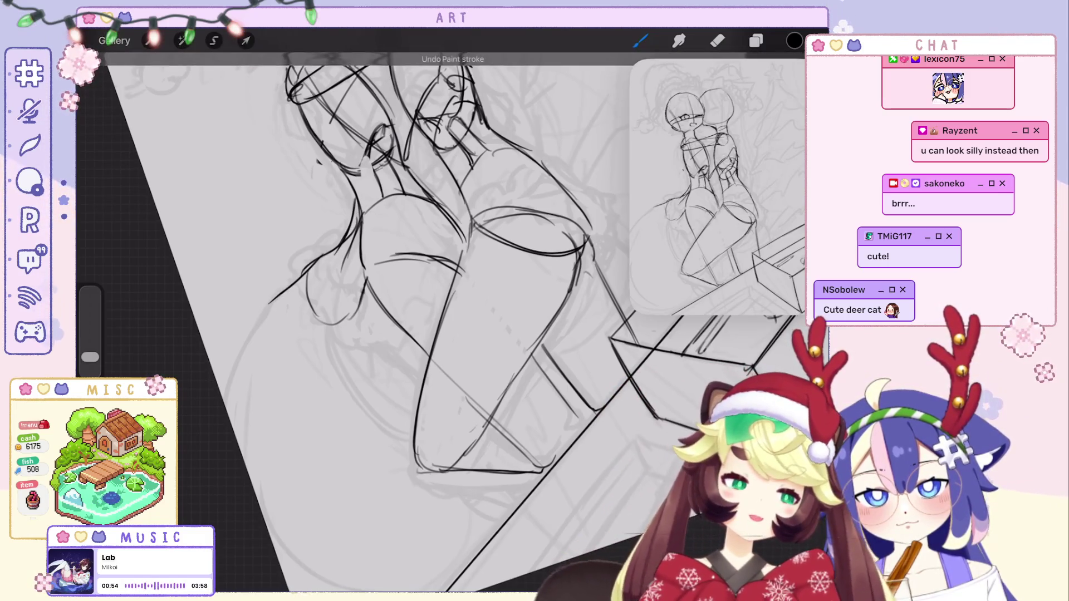
# Step: Draw a long curve along the leg, then undo it and two earlier strokes
pyautogui.moveTo(305, 266); pyautogui.dragTo(272, 443)
pyautogui.hotkey('ctrl', 'z')
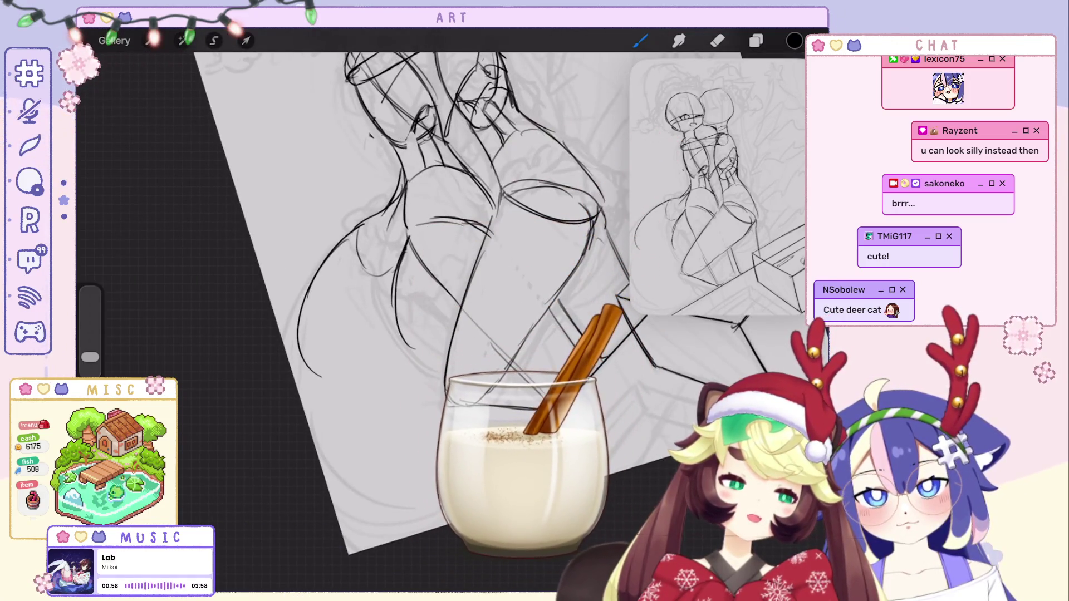
pyautogui.hotkey('ctrl', 'z')
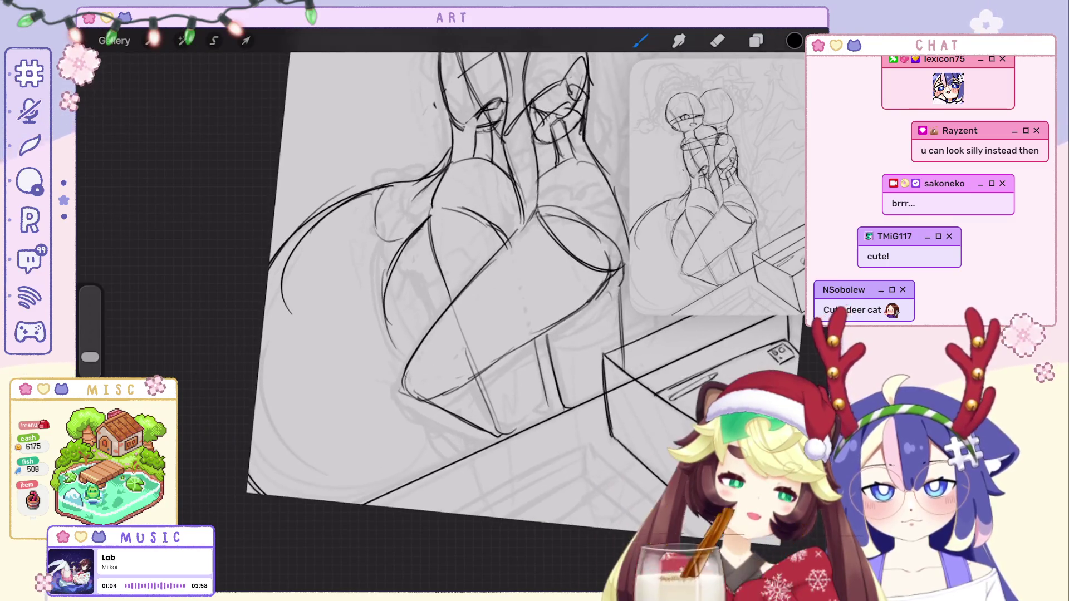
pyautogui.hotkey('ctrl', 'z')
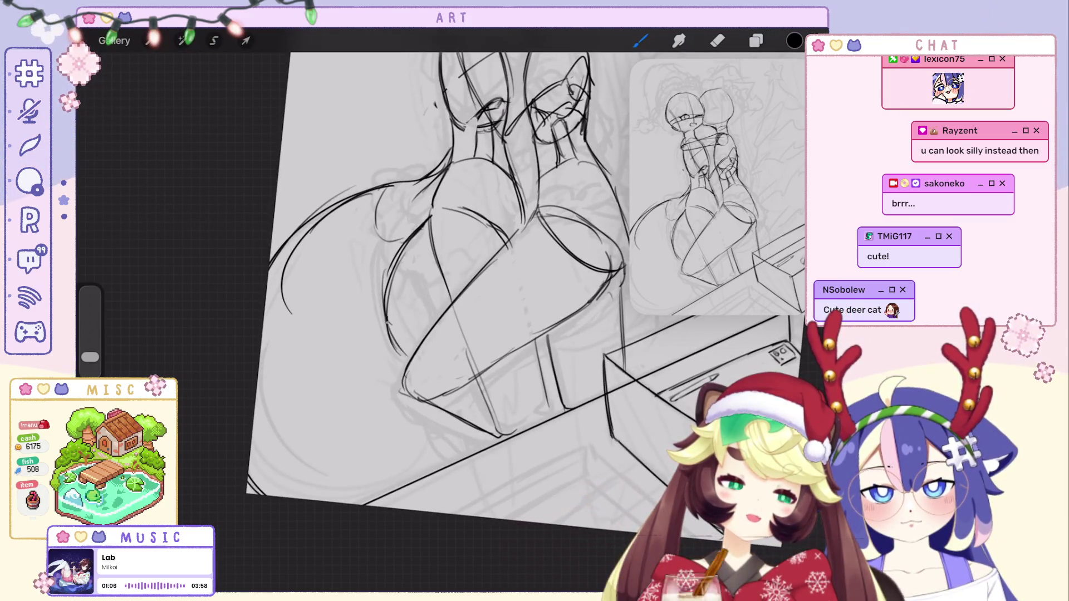
pyautogui.scroll(-5, 446, 278)
pyautogui.scroll(6, 391, 279)
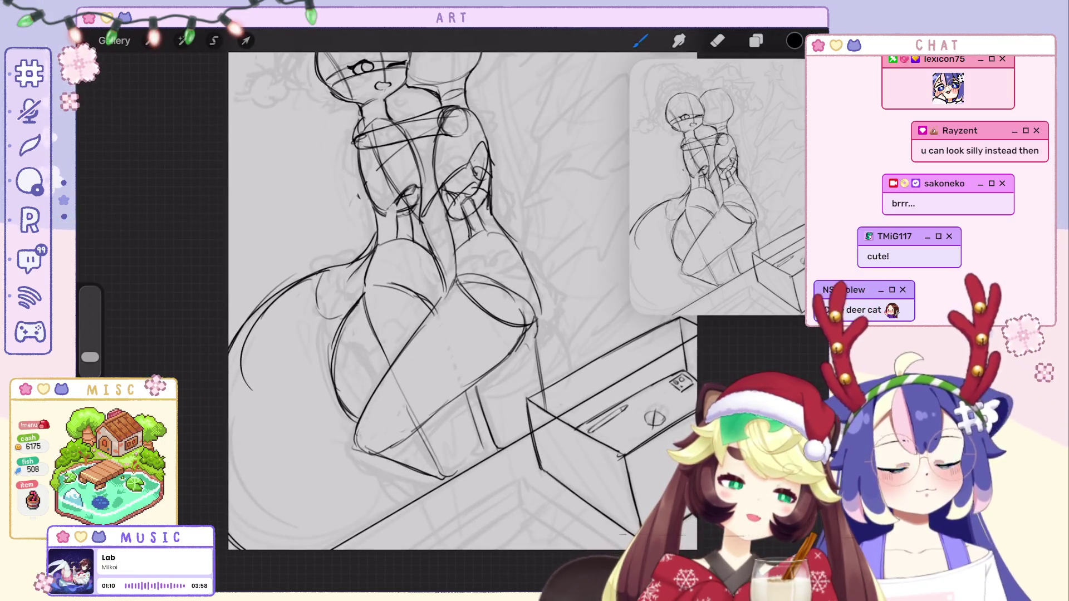
# Step: Add a small curve near the left thigh, undo three strokes, and zoom out to the whole page
pyautogui.moveTo(347, 244); pyautogui.dragTo(342, 268)
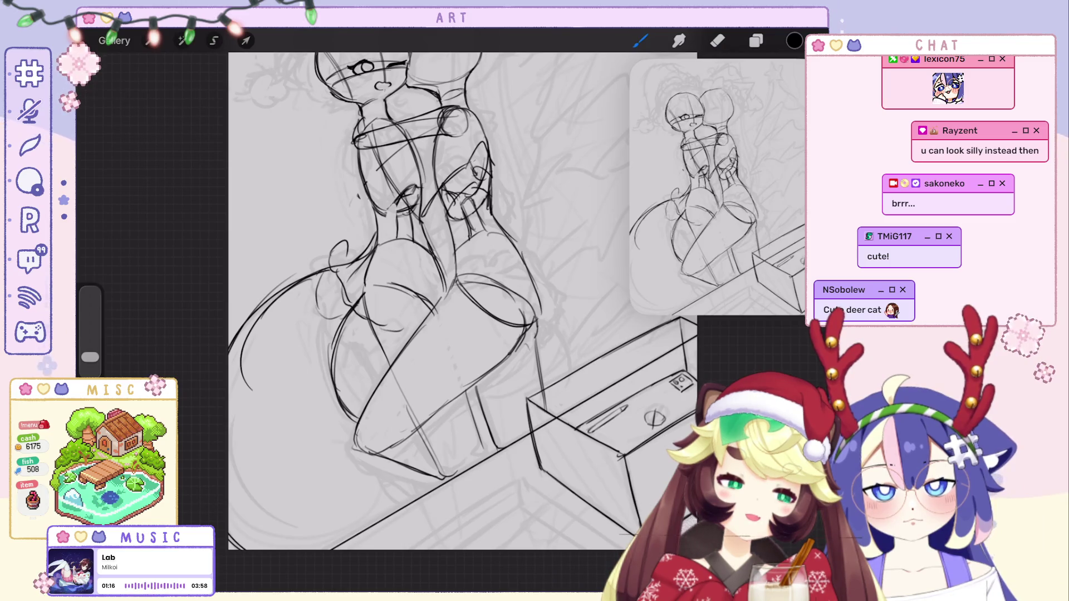
pyautogui.hotkey('ctrl', 'z')
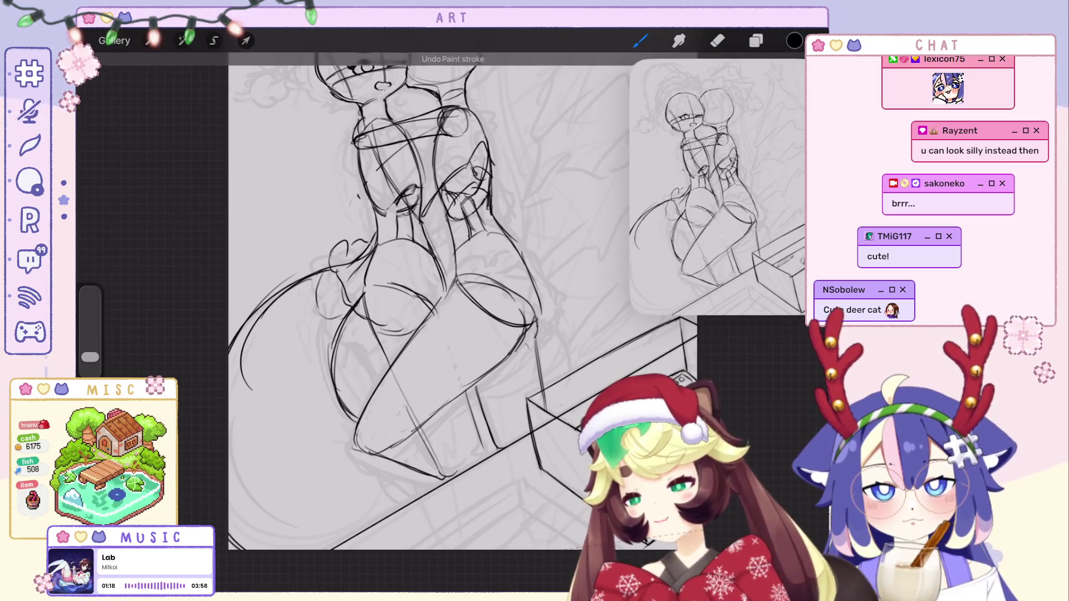
pyautogui.hotkey('ctrl', 'z')
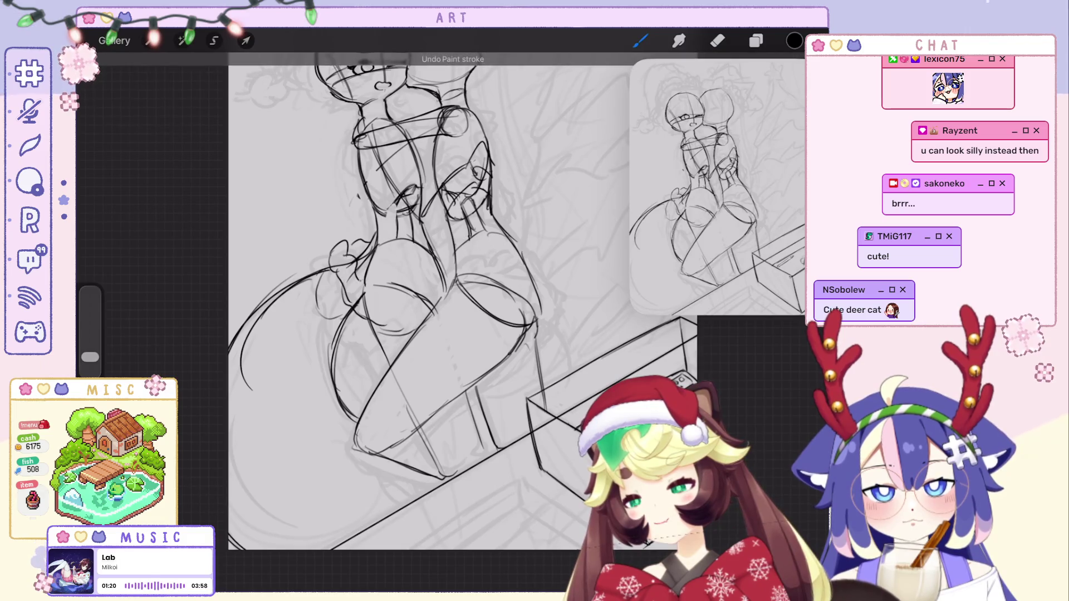
pyautogui.hotkey('ctrl', 'z')
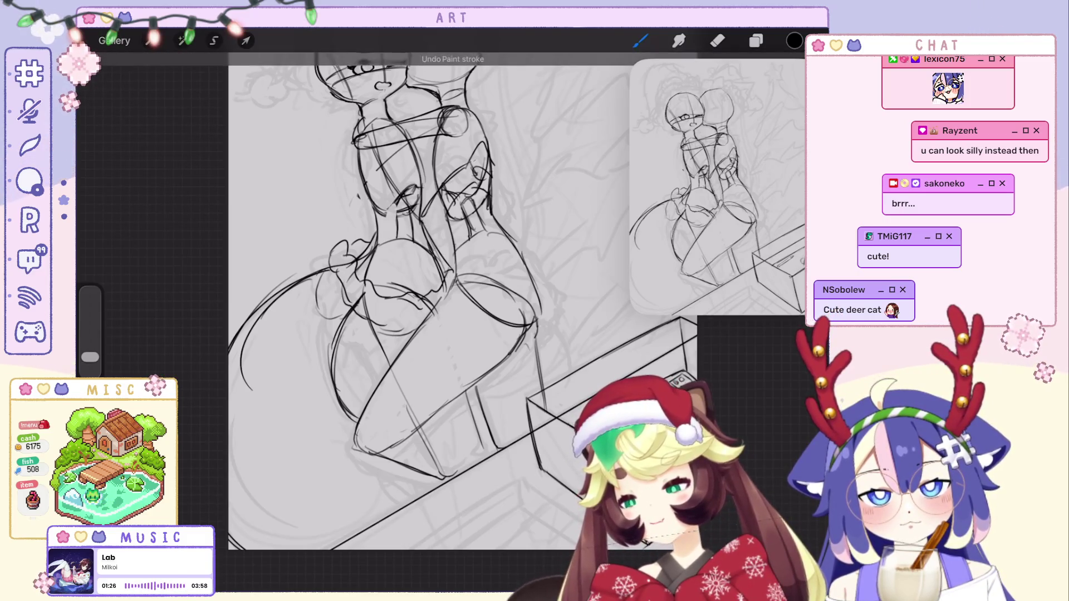
pyautogui.scroll(-5, 356, 301)
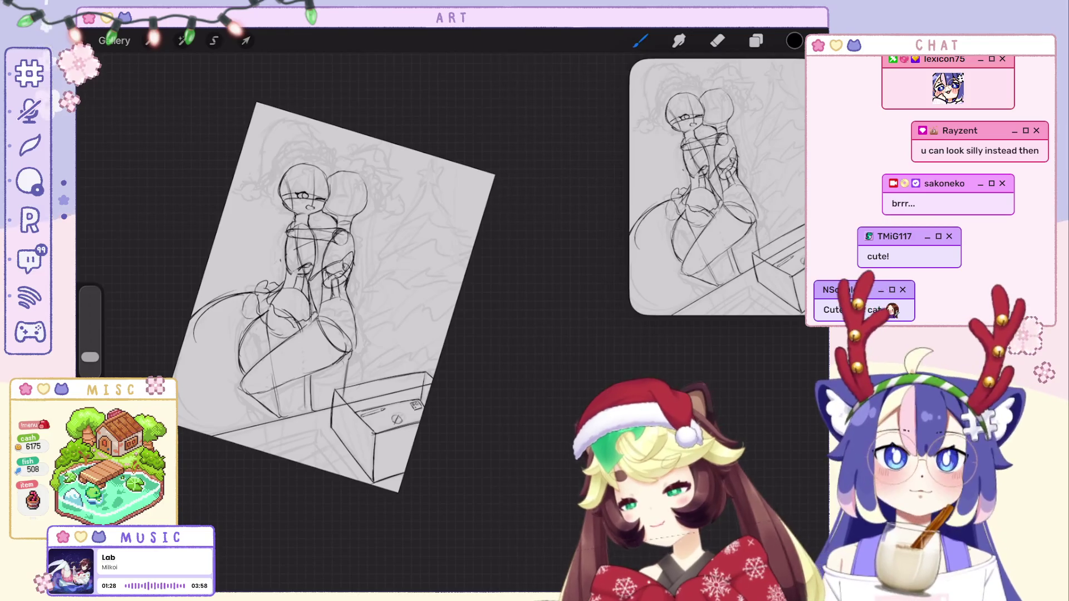
pyautogui.scroll(5, 384, 323)
pyautogui.scroll(5, 390, 278)
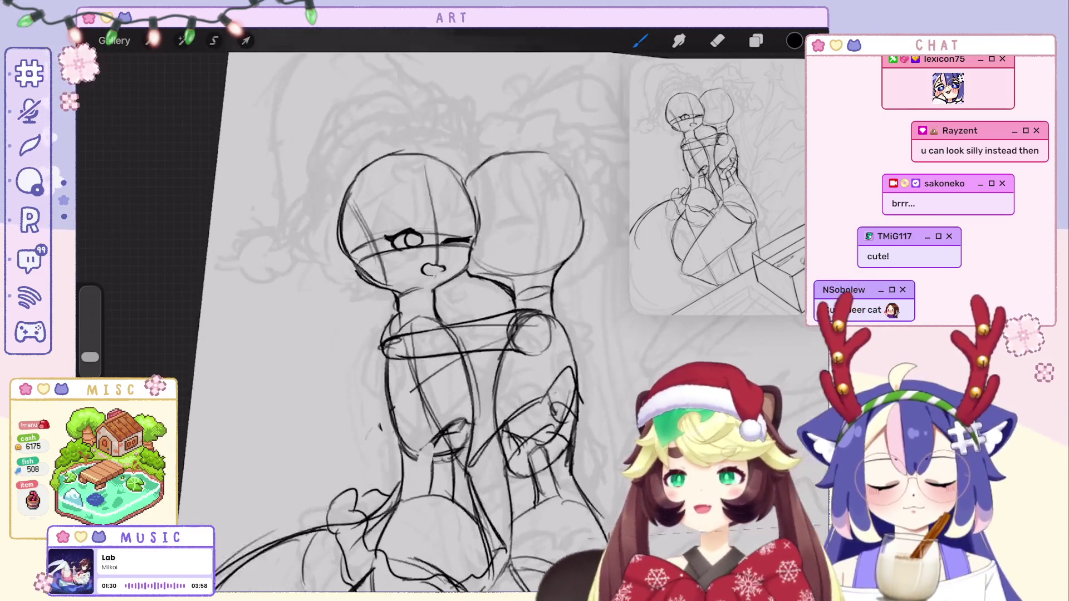
# Step: Use Liquify Push at 44% size to lift the left eye's upper lid
pyautogui.click(182, 41)
pyautogui.click(144, 440)
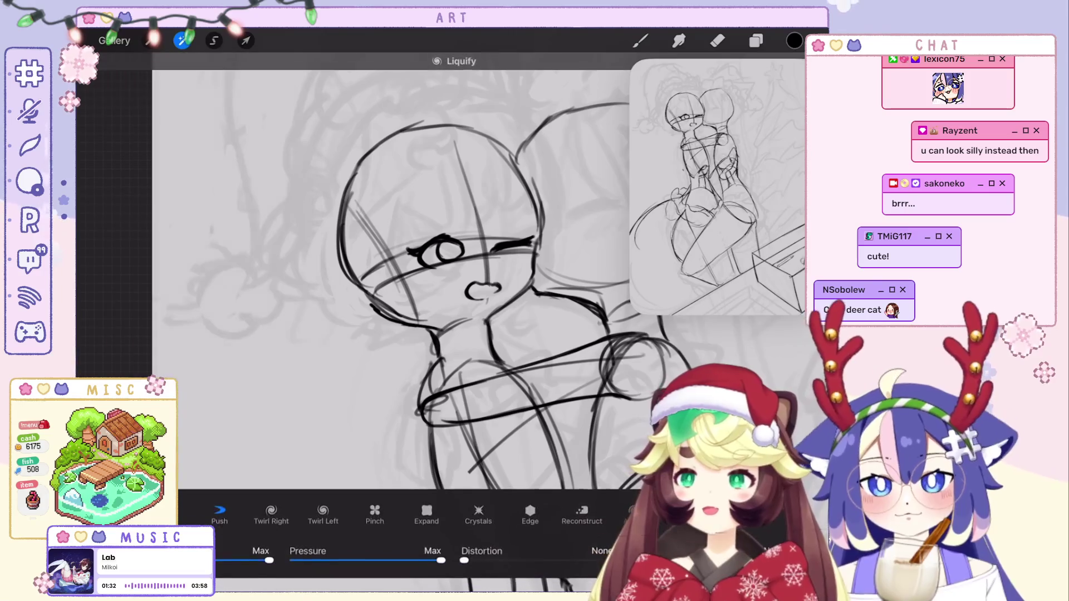
pyautogui.moveTo(208, 560); pyautogui.dragTo(207, 560)
pyautogui.moveTo(440, 240); pyautogui.dragTo(440, 225)
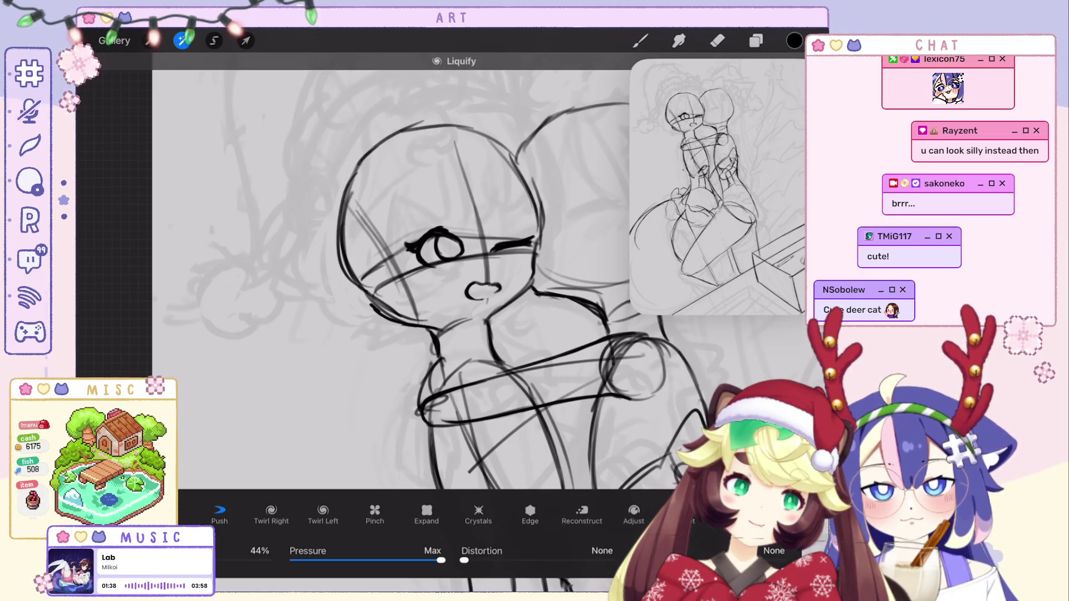
# Step: Rotate and tilt the view around the face, undoing a stray stroke near it
pyautogui.click(718, 40)
pyautogui.scroll(-3, 389, 335)
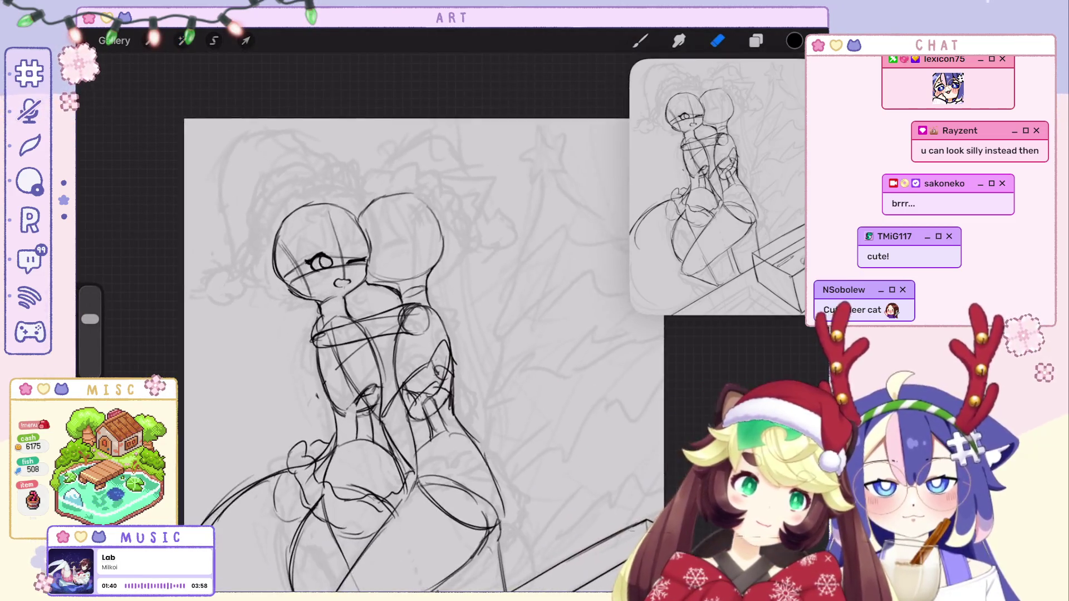
pyautogui.moveTo(390, 334); pyautogui.dragTo(345, 251)
pyautogui.click(640, 40)
pyautogui.moveTo(424, 251); pyautogui.dragTo(390, 178)
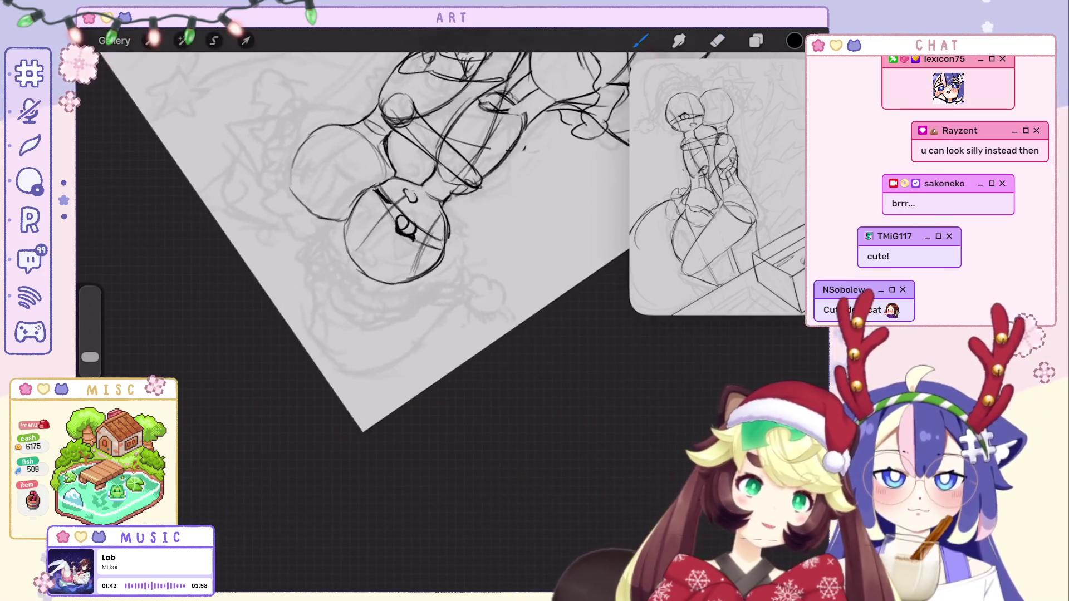
pyautogui.scroll(3, 417, 194)
pyautogui.hotkey('ctrl', 'z')
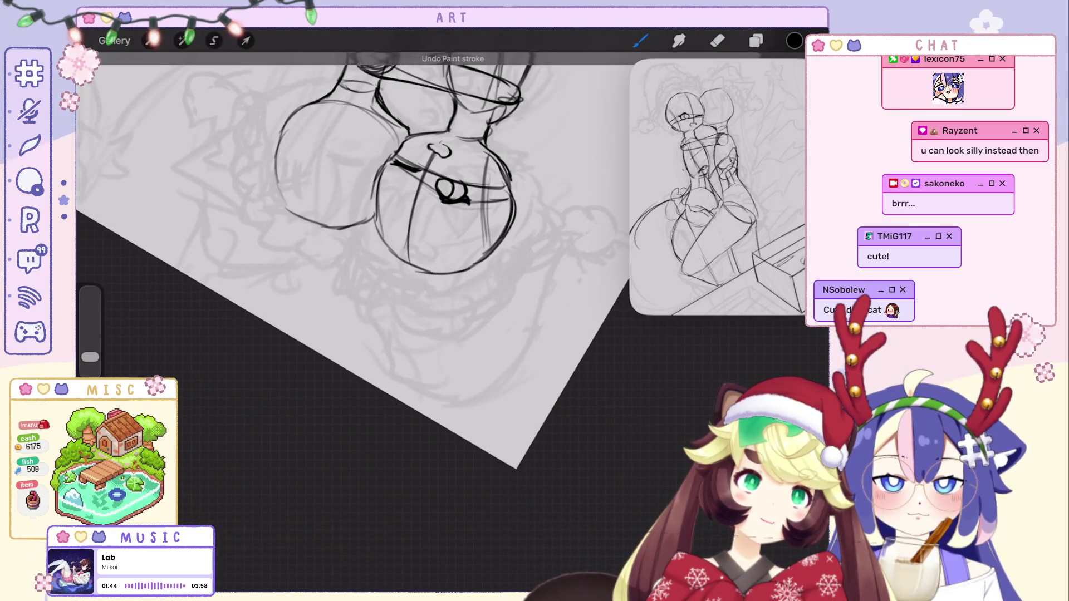
pyautogui.moveTo(441, 167)
pyautogui.mouseDown()
pyautogui.moveTo(454, 215)
pyautogui.moveTo(362, 335)
pyautogui.mouseUp()
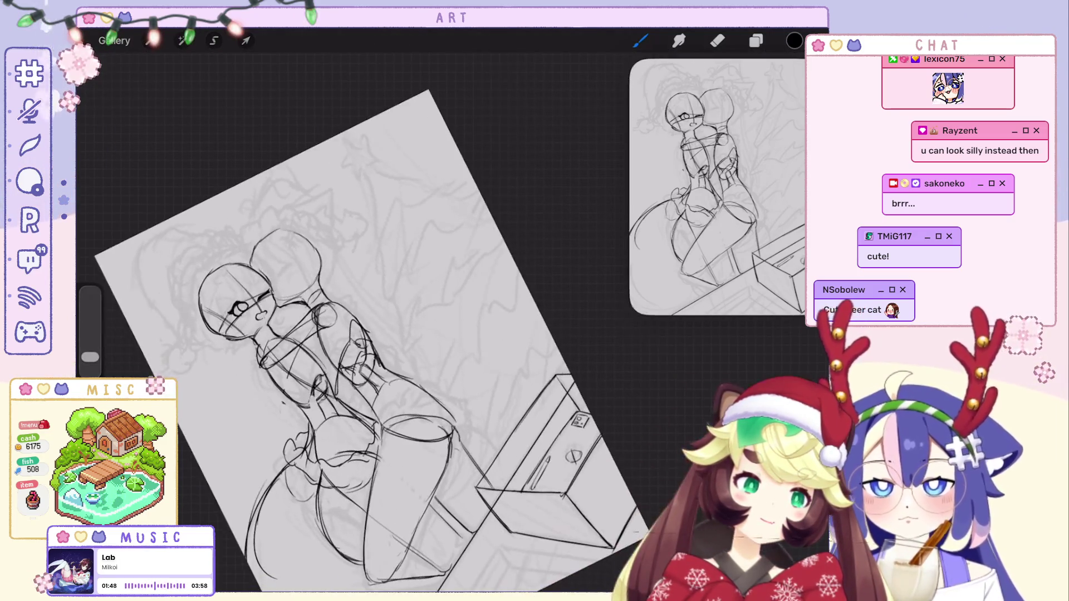
# Step: Zoom in and erase part of the eyelash line to reshape it
pyautogui.click(717, 41)
pyautogui.moveTo(278, 279); pyautogui.dragTo(311, 234)
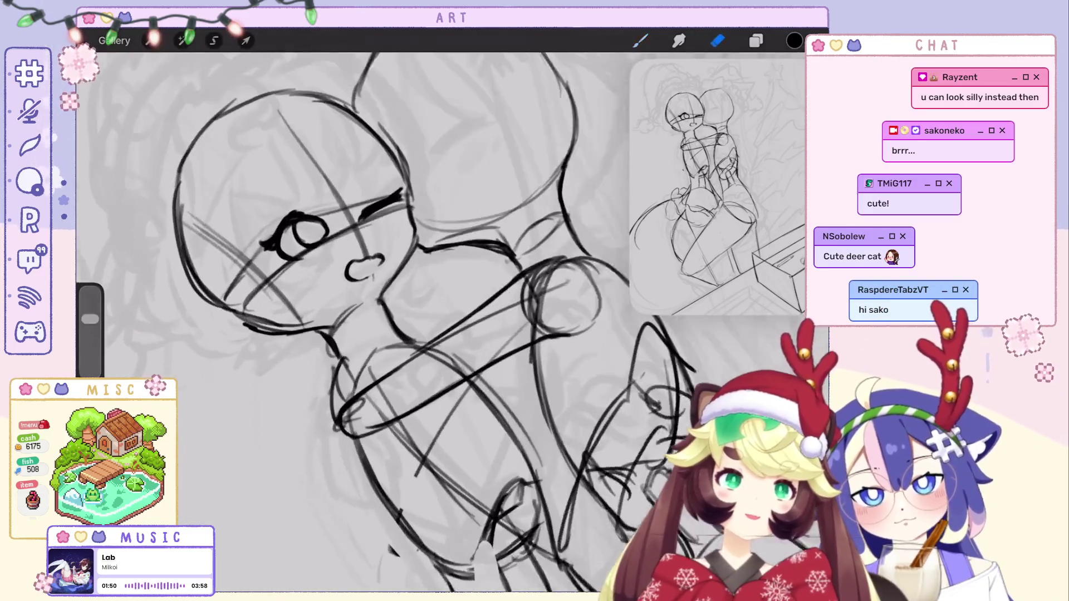
pyautogui.moveTo(378, 268); pyautogui.dragTo(407, 293)
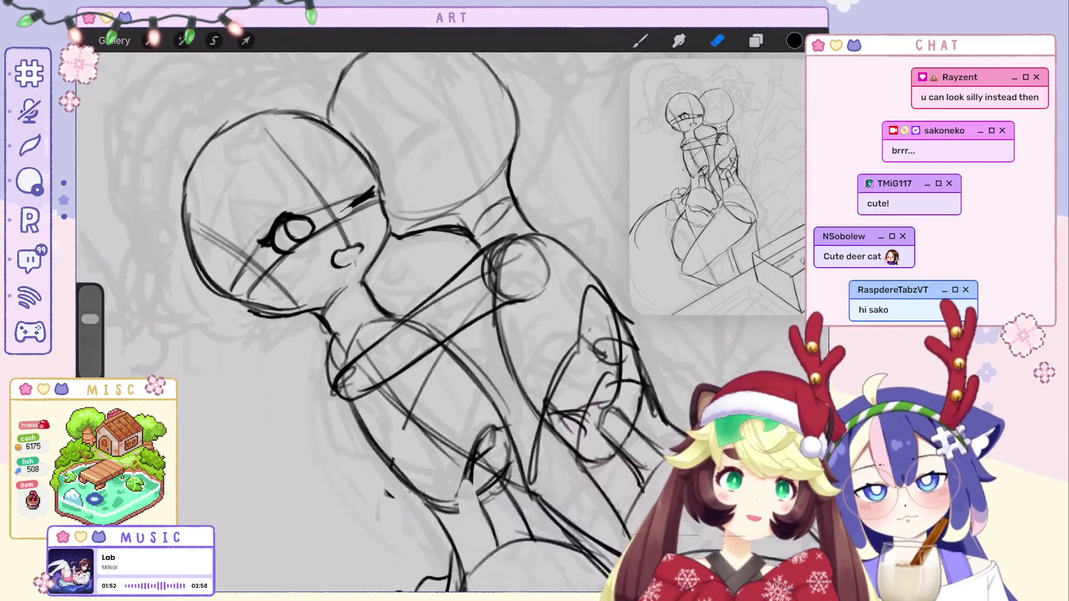
pyautogui.moveTo(422, 181); pyautogui.dragTo(402, 207)
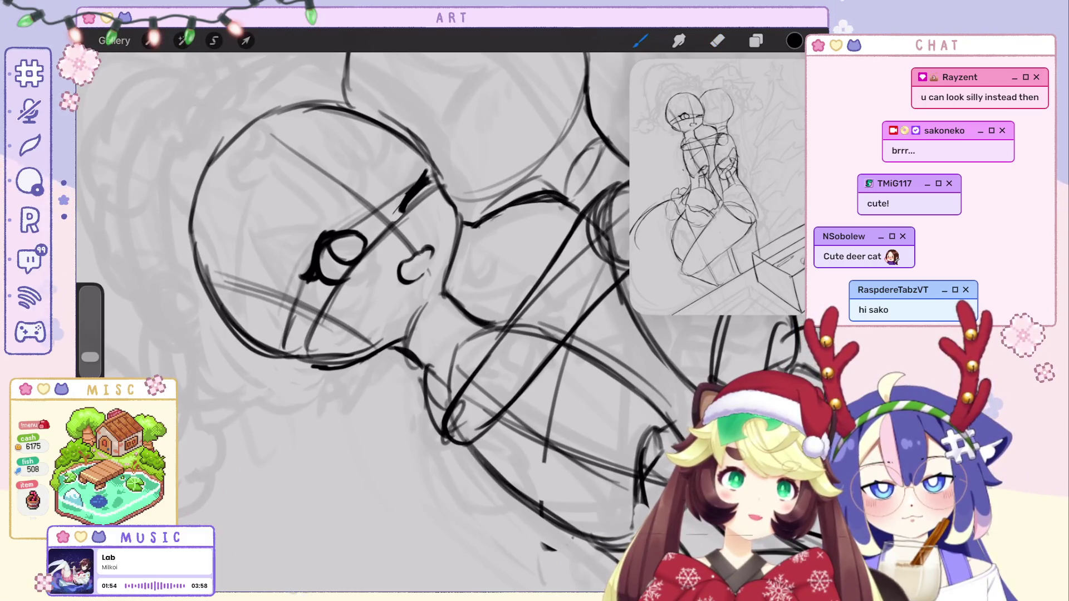
pyautogui.scroll(-5, 391, 335)
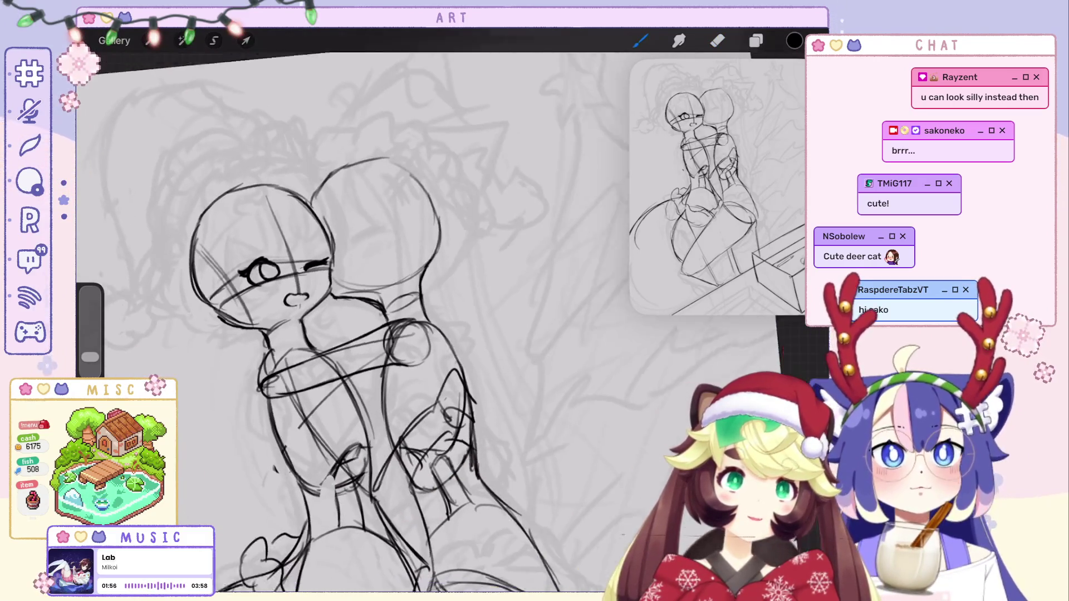
pyautogui.scroll(-2, 334, 335)
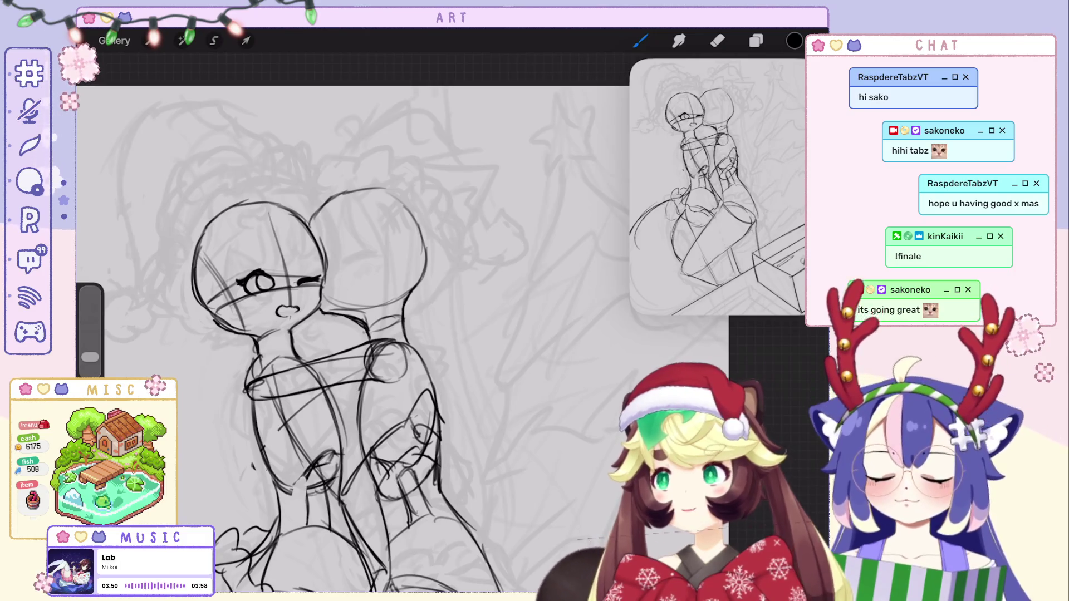
# Step: Keep the current brush, lengthen the right character's closed-eye line, then undo a stroke
pyautogui.scroll(-3, 335, 345)
pyautogui.scroll(3, 334, 334)
pyautogui.click(641, 40)
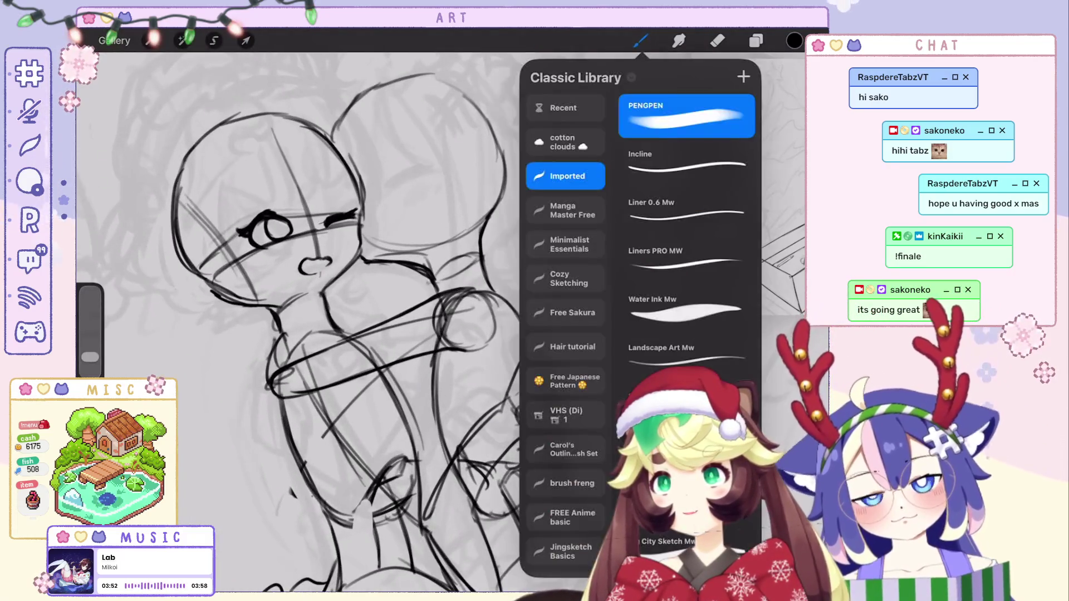
pyautogui.click(641, 41)
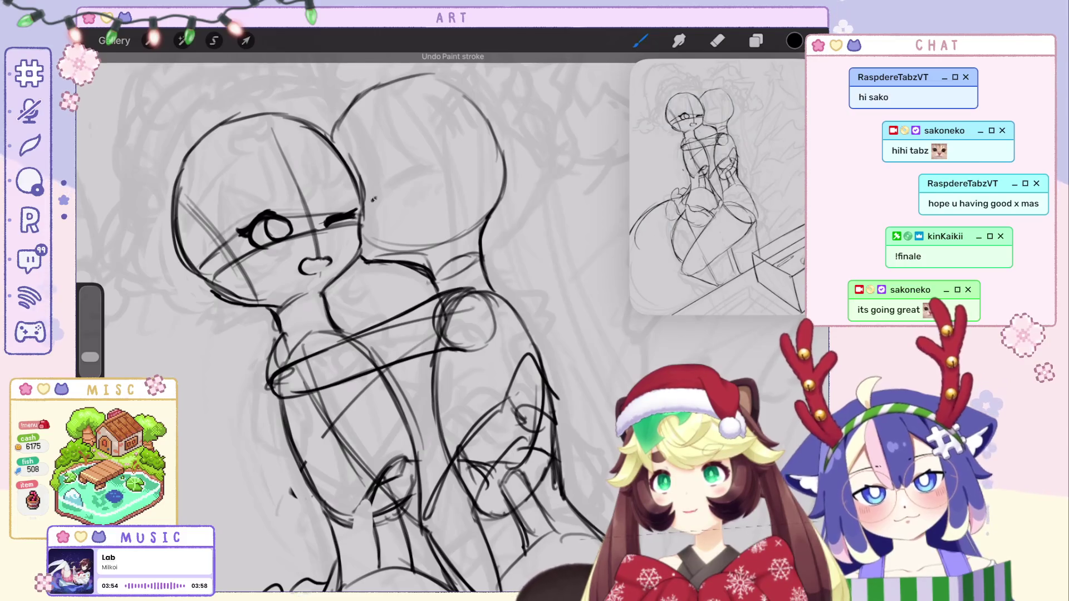
pyautogui.moveTo(372, 201); pyautogui.dragTo(413, 180)
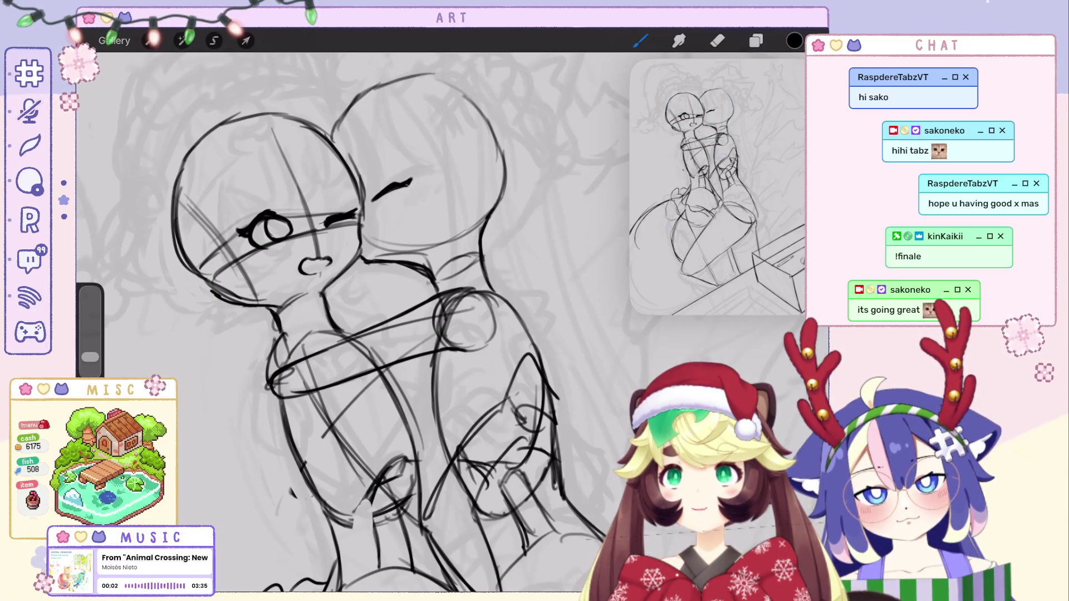
pyautogui.scroll(-3, 345, 323)
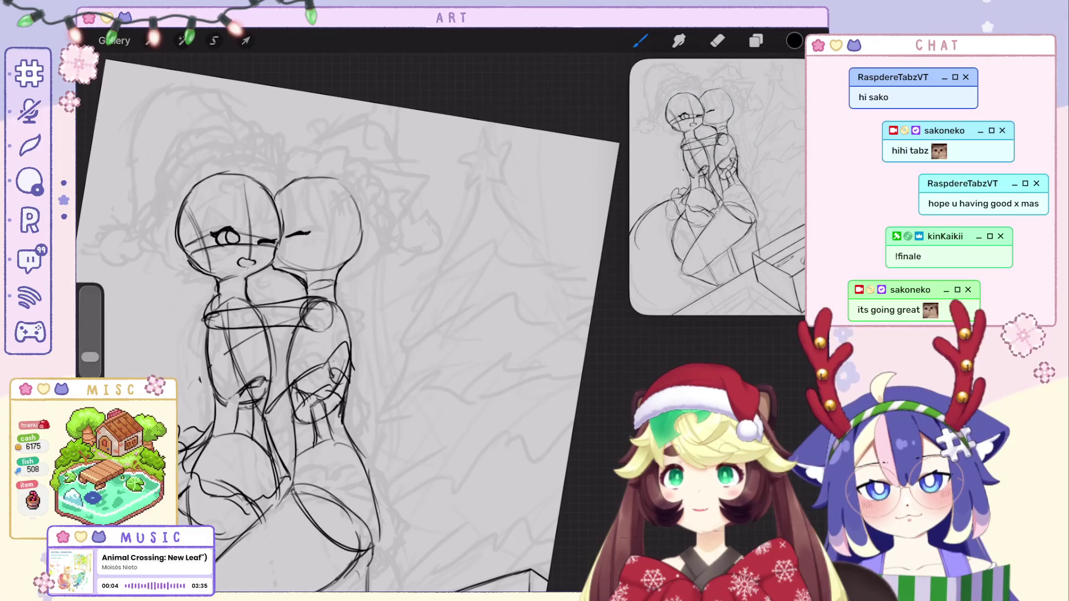
pyautogui.scroll(3, 345, 323)
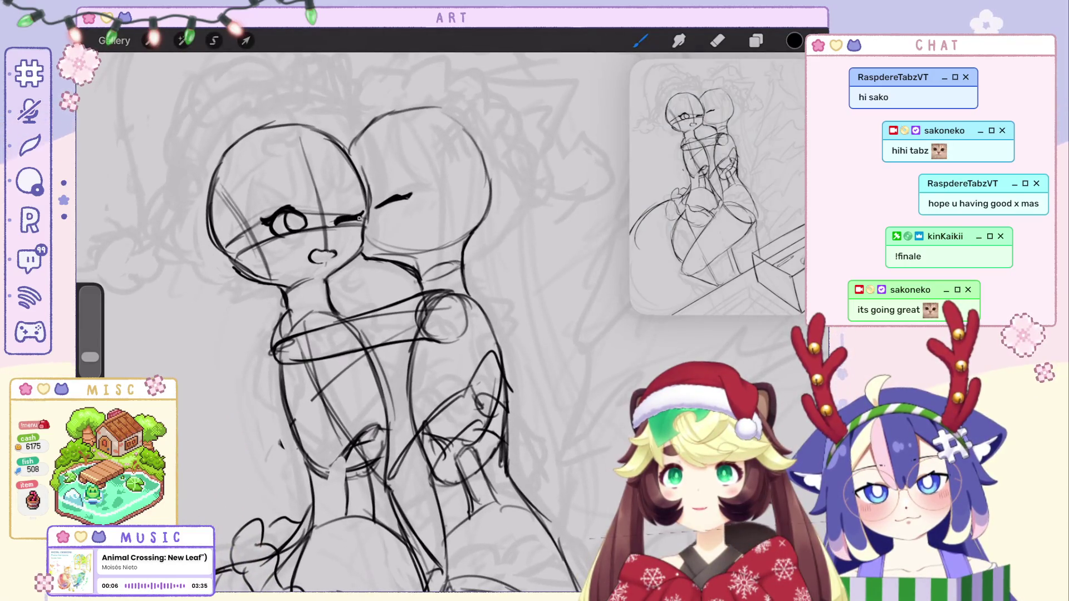
pyautogui.scroll(-3, 346, 323)
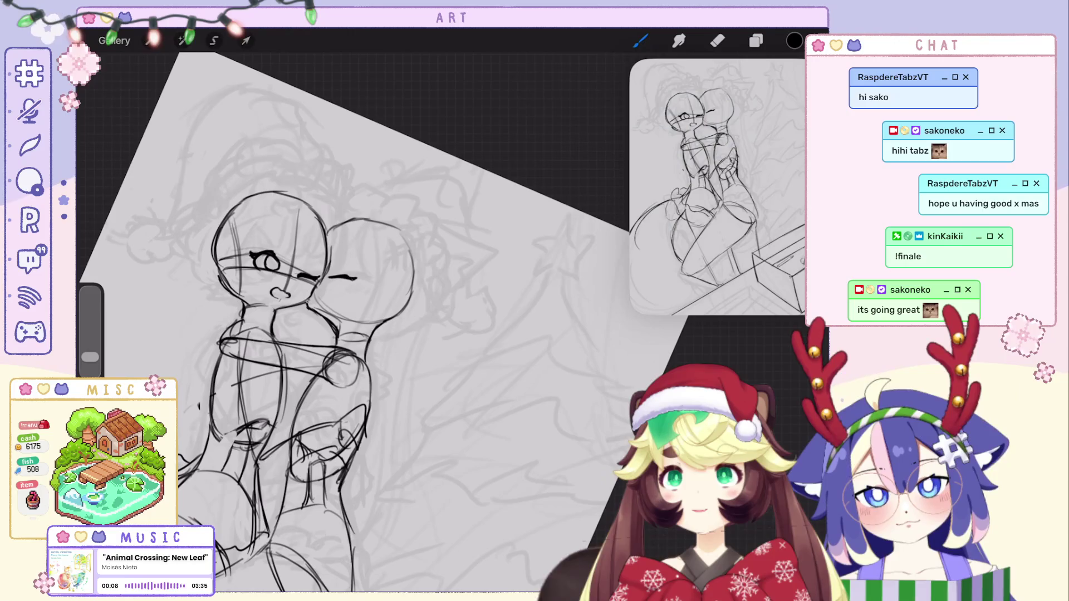
pyautogui.hotkey('ctrl', 'z')
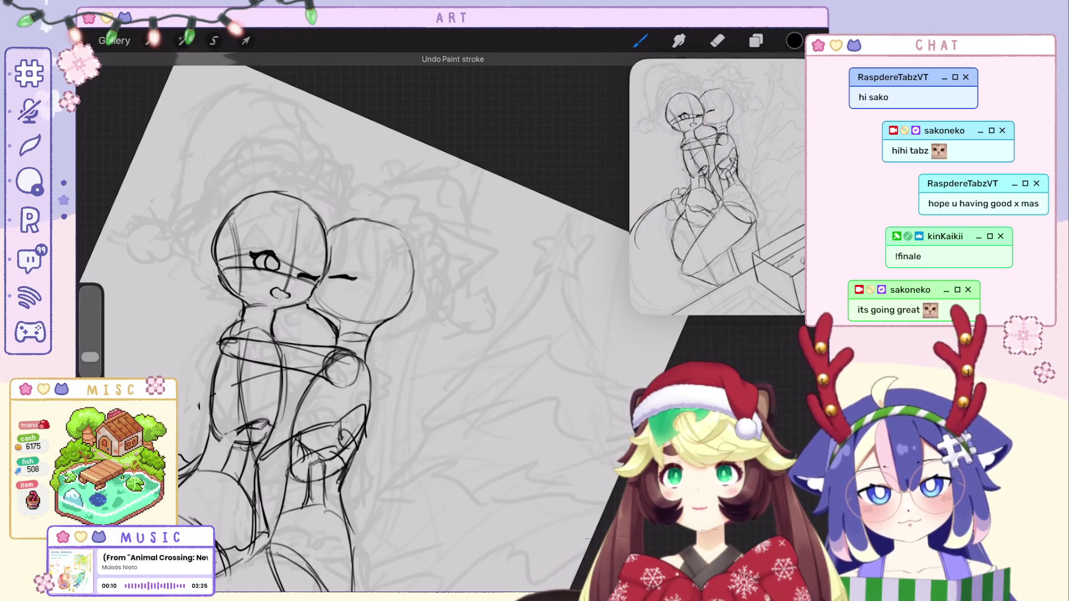
# Step: Take back four more stray pencil strokes on the faces
pyautogui.scroll(-3, 345, 323)
pyautogui.scroll(5, 267, 279)
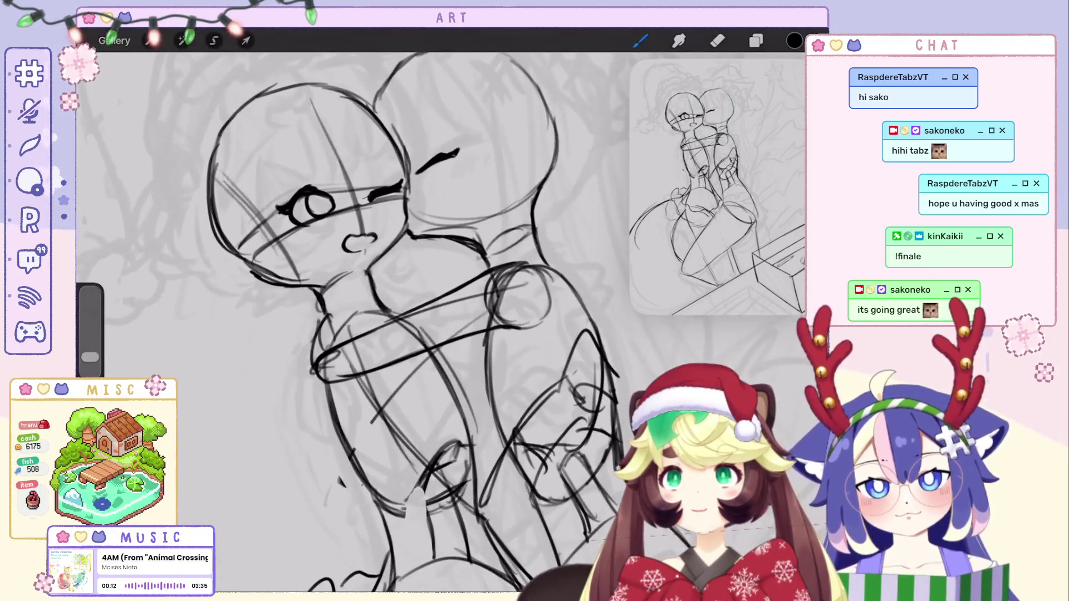
pyautogui.scroll(-1, 344, 323)
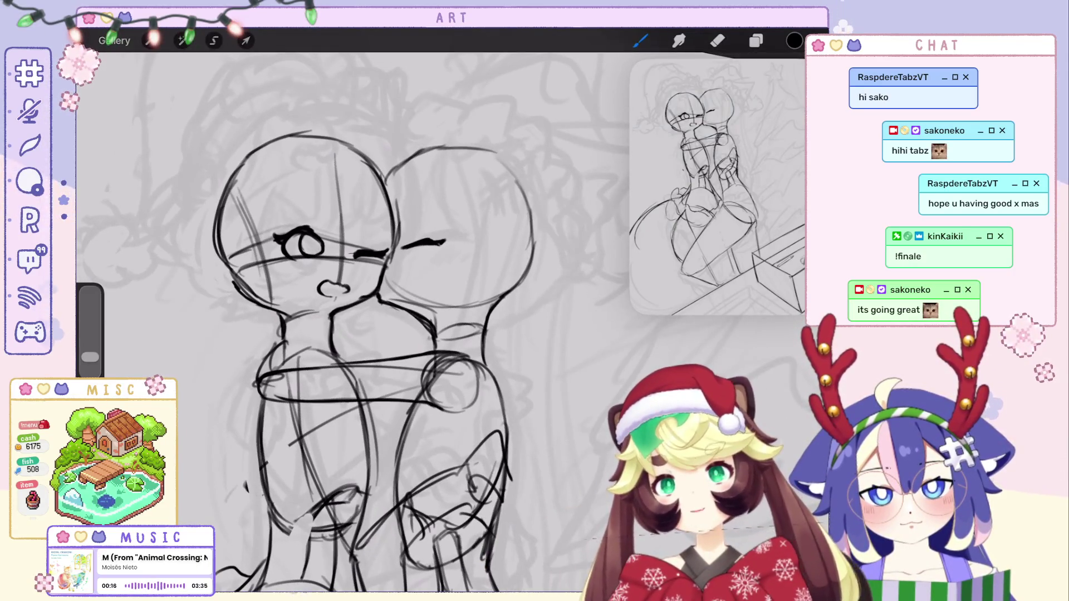
pyautogui.scroll(-2, 357, 324)
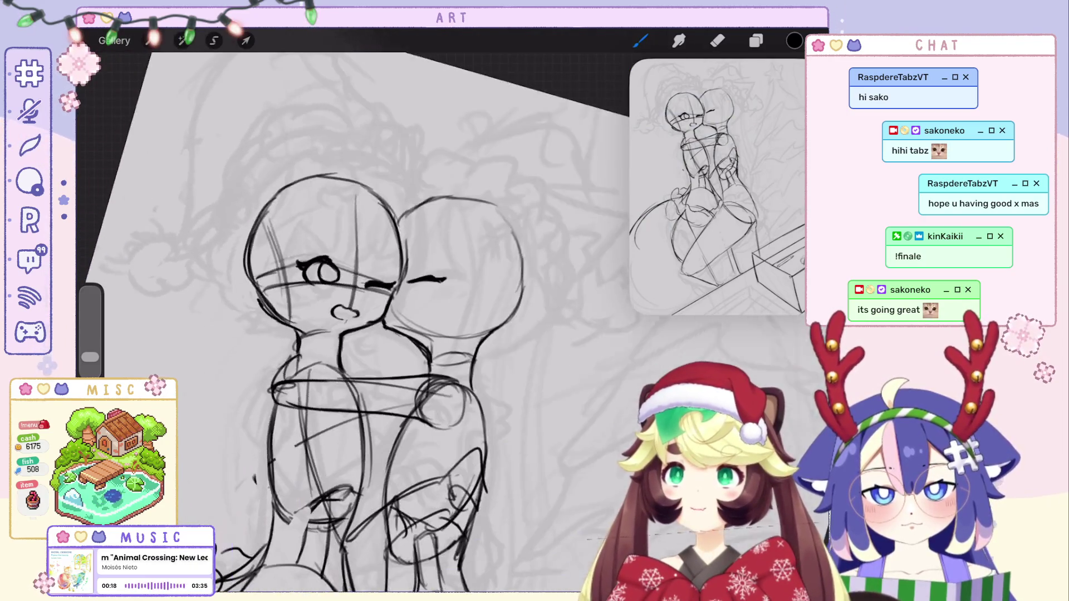
pyautogui.scroll(-1, 357, 324)
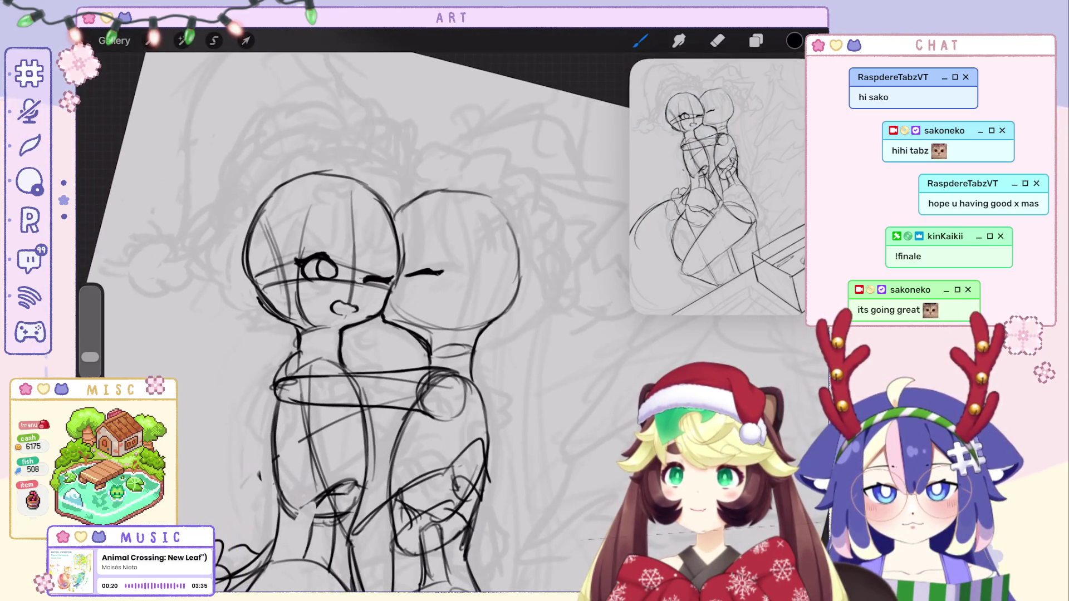
pyautogui.hotkey('ctrl', 'z')
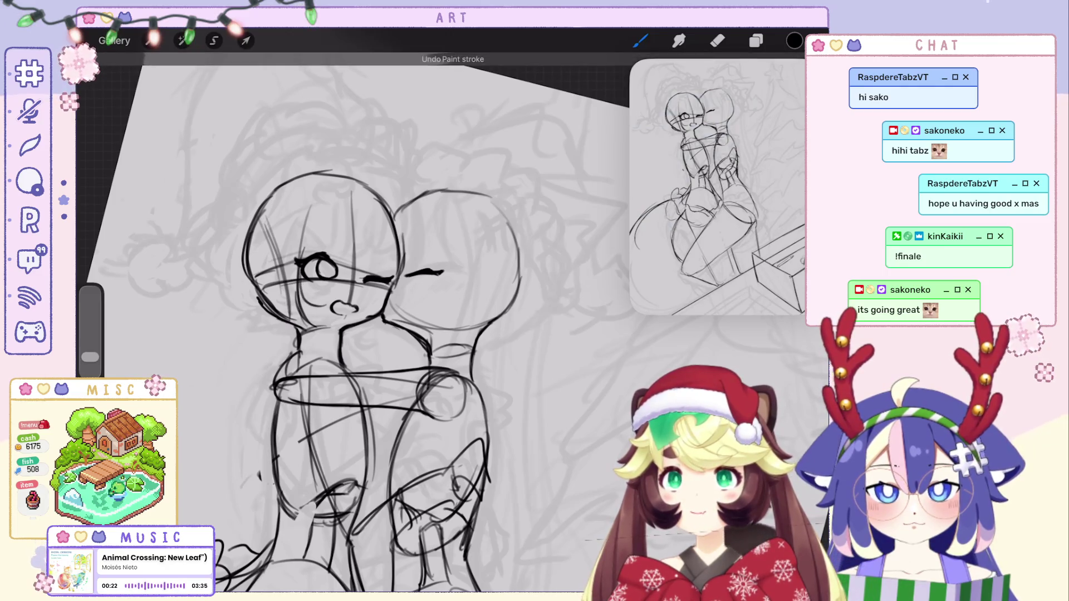
pyautogui.scroll(1, 368, 334)
pyautogui.scroll(-2, 368, 334)
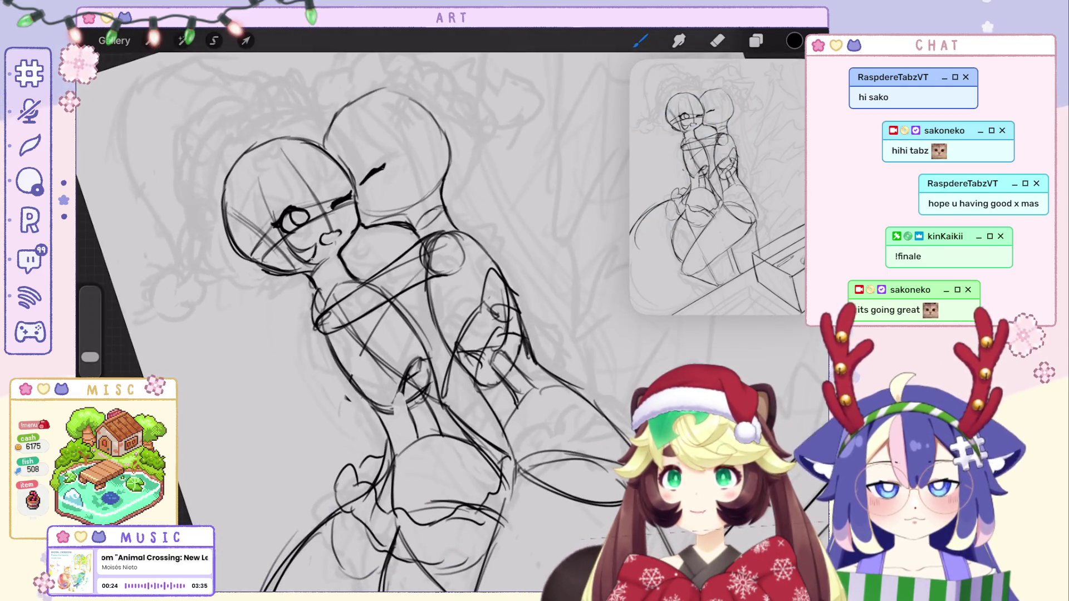
pyautogui.scroll(2, 357, 323)
pyautogui.hotkey('ctrl', 'z')
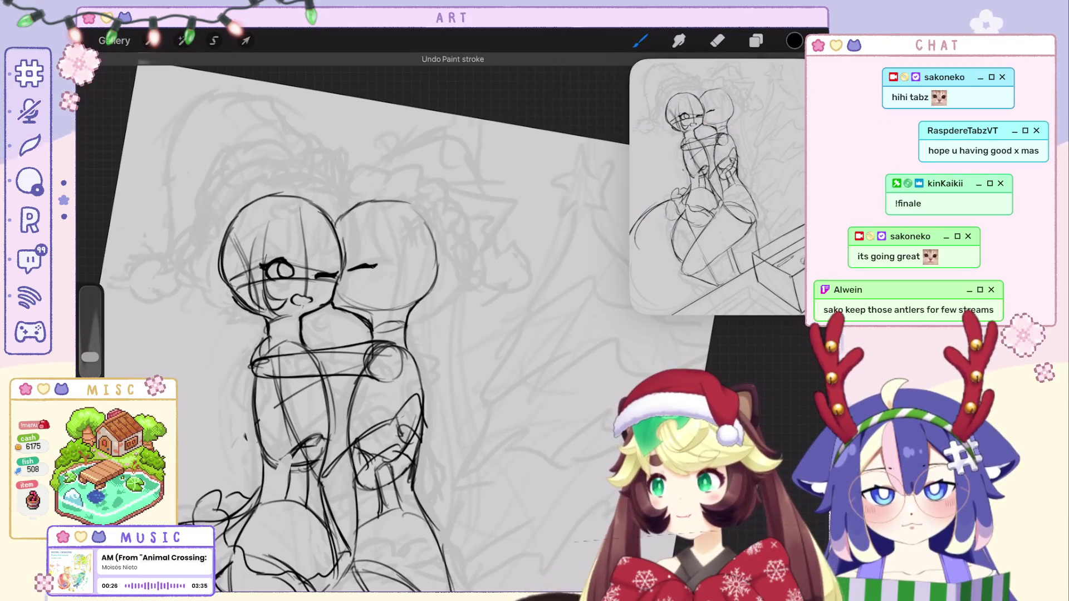
pyautogui.hotkey('ctrl', 'z')
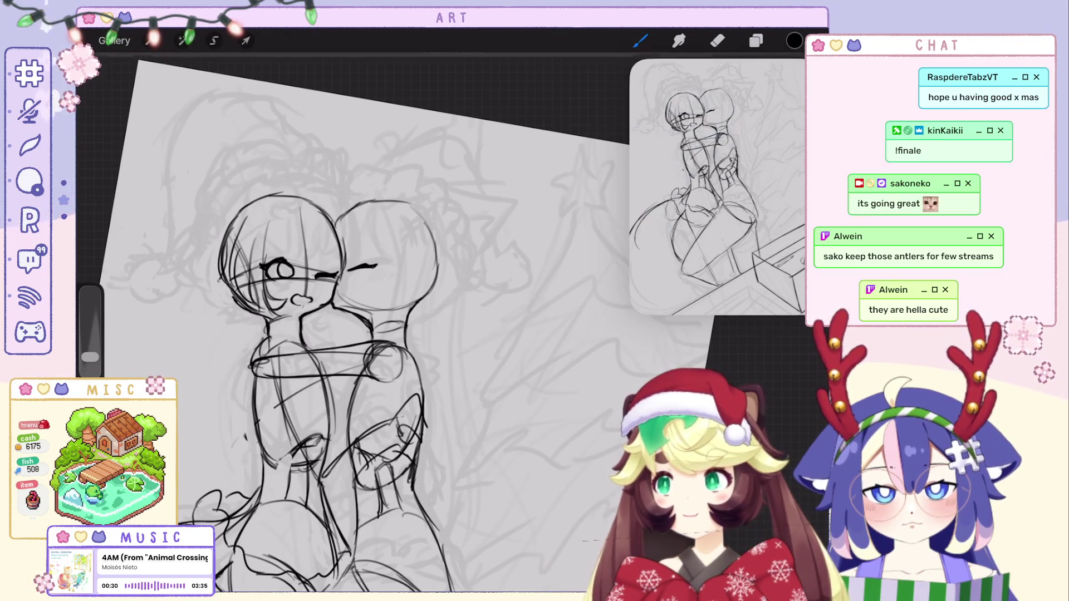
pyautogui.hotkey('ctrl', 'z')
pyautogui.scroll(2, 357, 323)
# Step: Undo one more stray pencil stroke around the left character's hair
pyautogui.hotkey('ctrl', 'z')
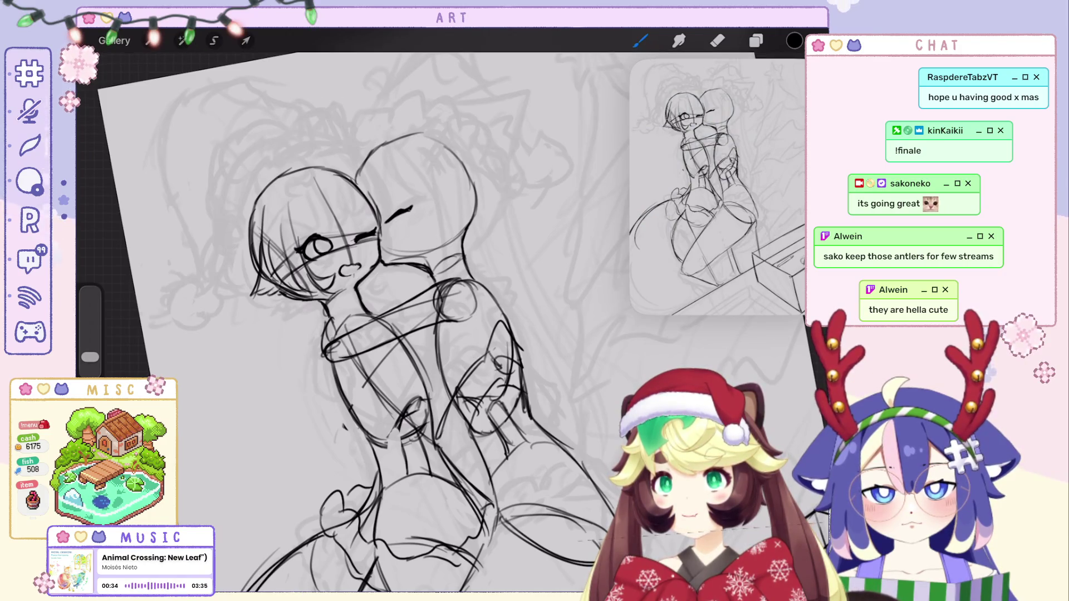
pyautogui.scroll(-3, 357, 323)
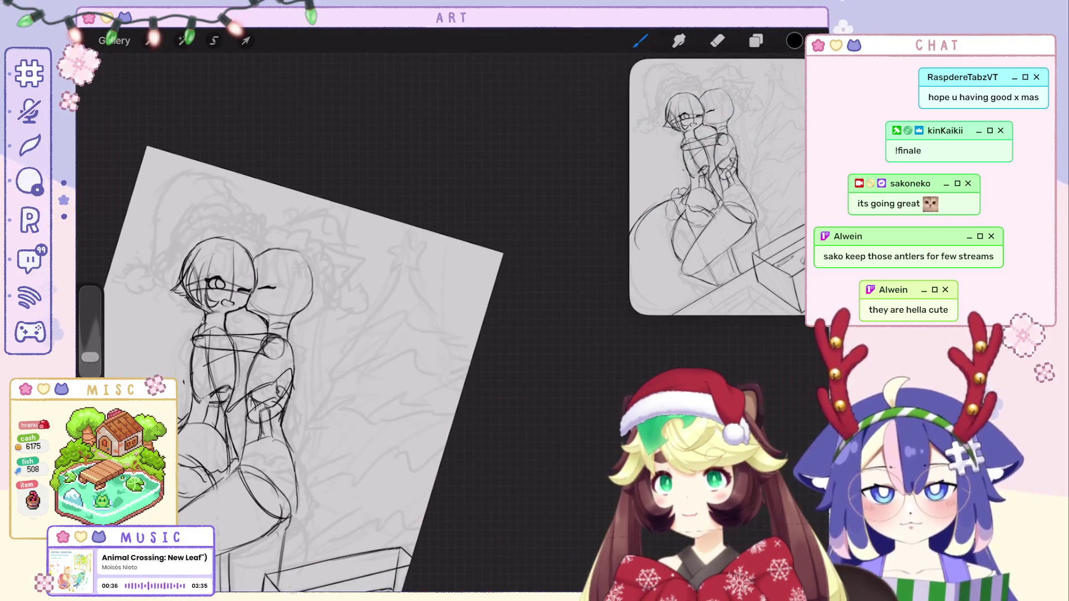
pyautogui.scroll(3, 356, 324)
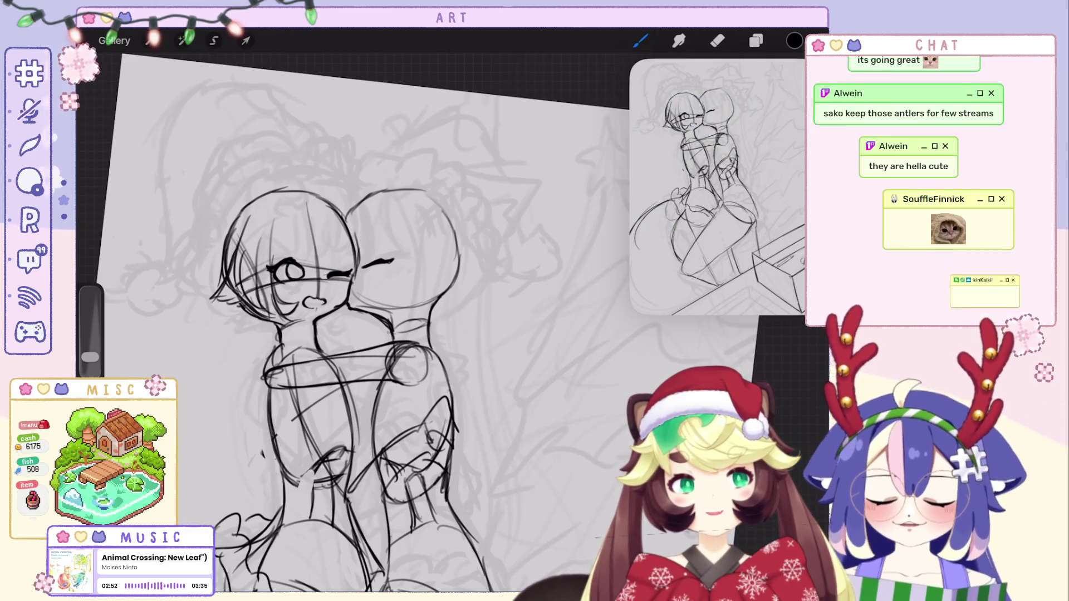
# Step: Erase the messy hair lines, then return to the Brush and undo a bad hair stroke
pyautogui.scroll(3, 357, 278)
pyautogui.press('e')
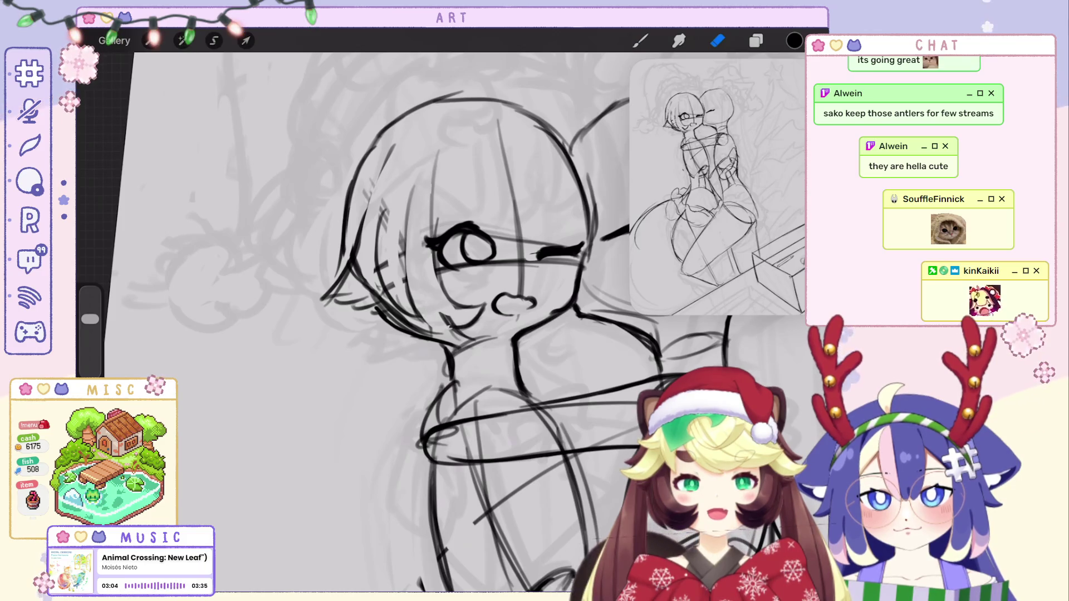
pyautogui.scroll(-5, 445, 306)
pyautogui.scroll(5, 445, 307)
pyautogui.press('b')
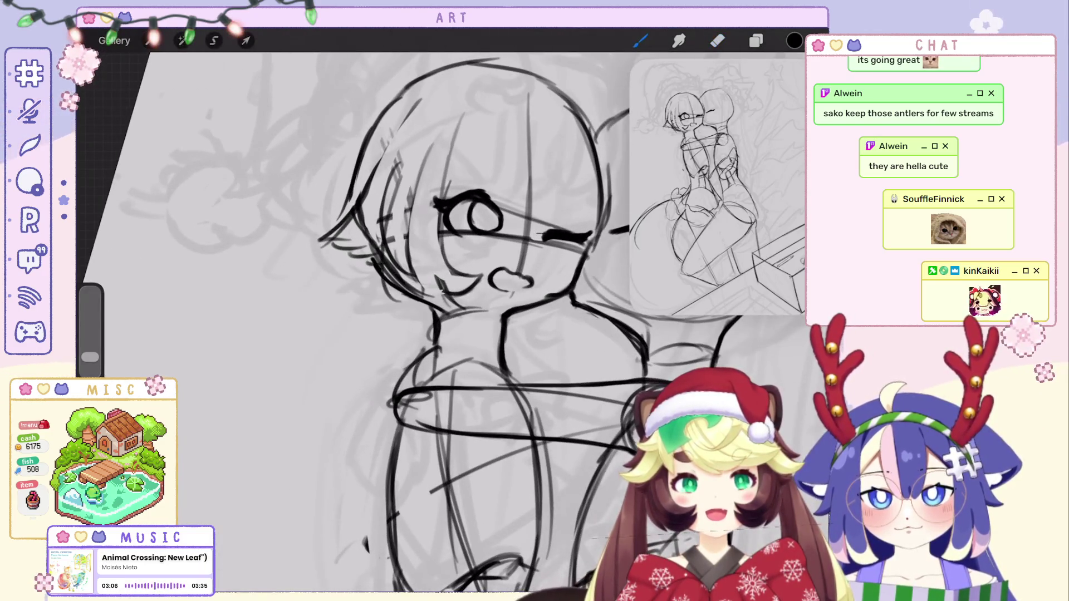
pyautogui.hotkey('ctrl', 'z')
pyautogui.hotkey('ctrl', 'z')
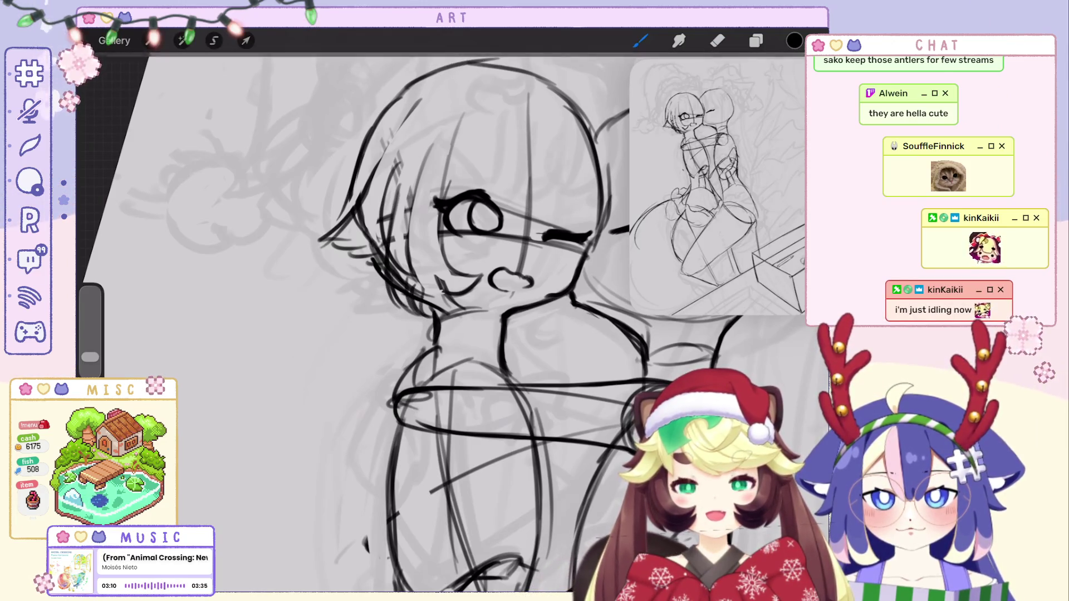
pyautogui.hscroll(2, 446, 324)
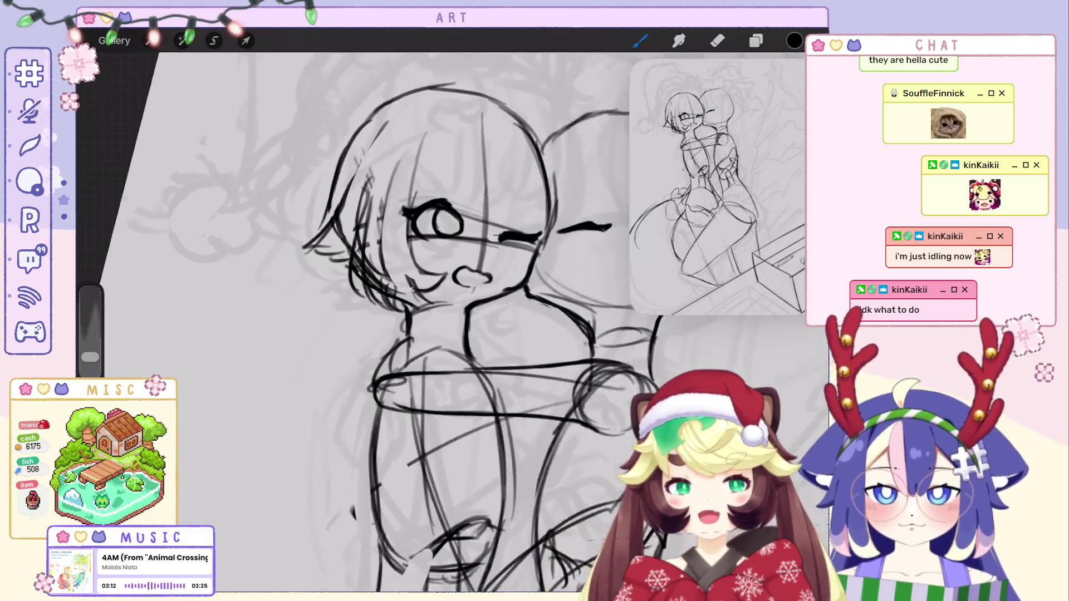
pyautogui.scroll(-3, 445, 323)
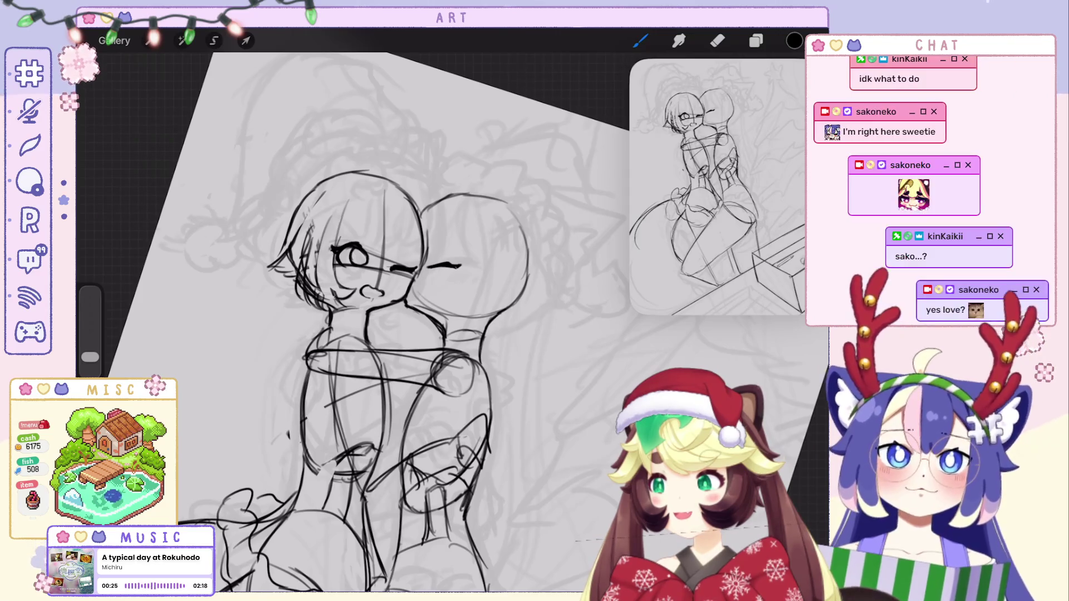
# Step: Erase stray hair and face lines, undo one wrong erase, and return to the Brush
pyautogui.scroll(5, 418, 334)
pyautogui.press('e')
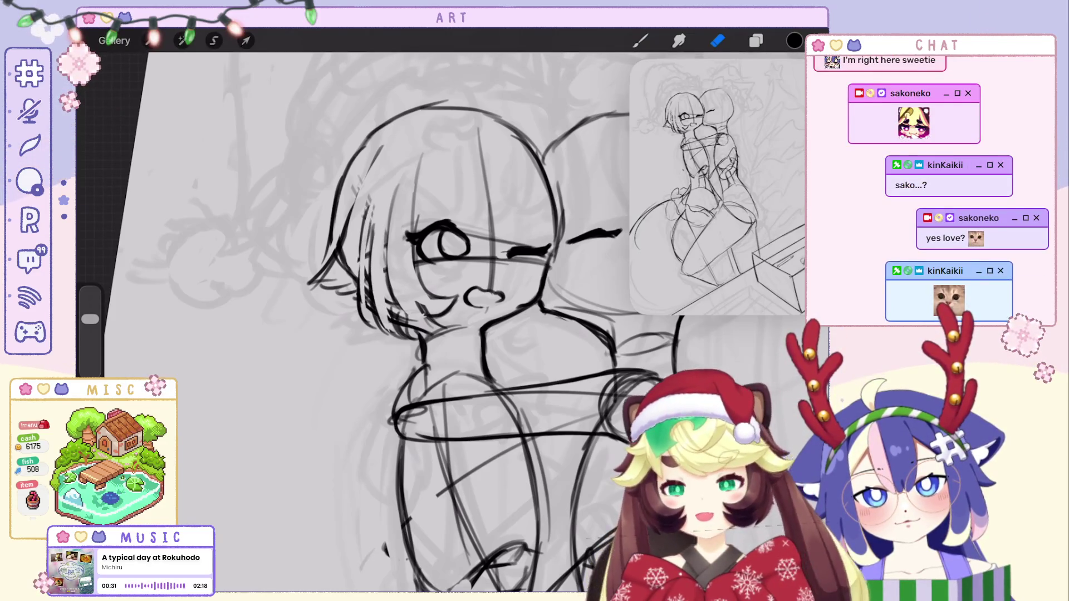
pyautogui.hotkey('ctrl', 'z')
pyautogui.hotkey('ctrl', 'z')
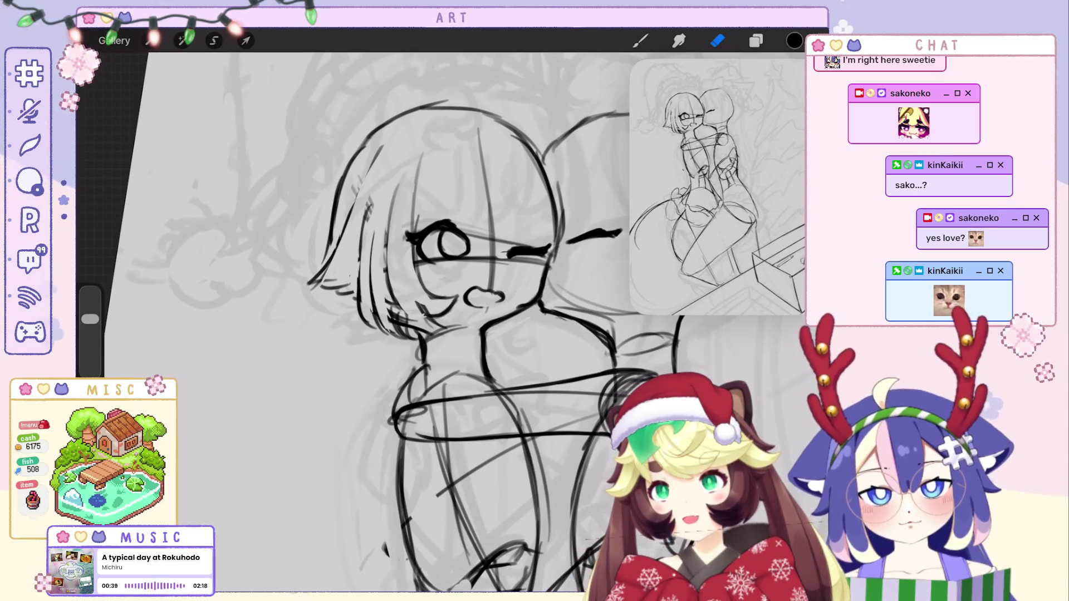
pyautogui.scroll(-3, 390, 324)
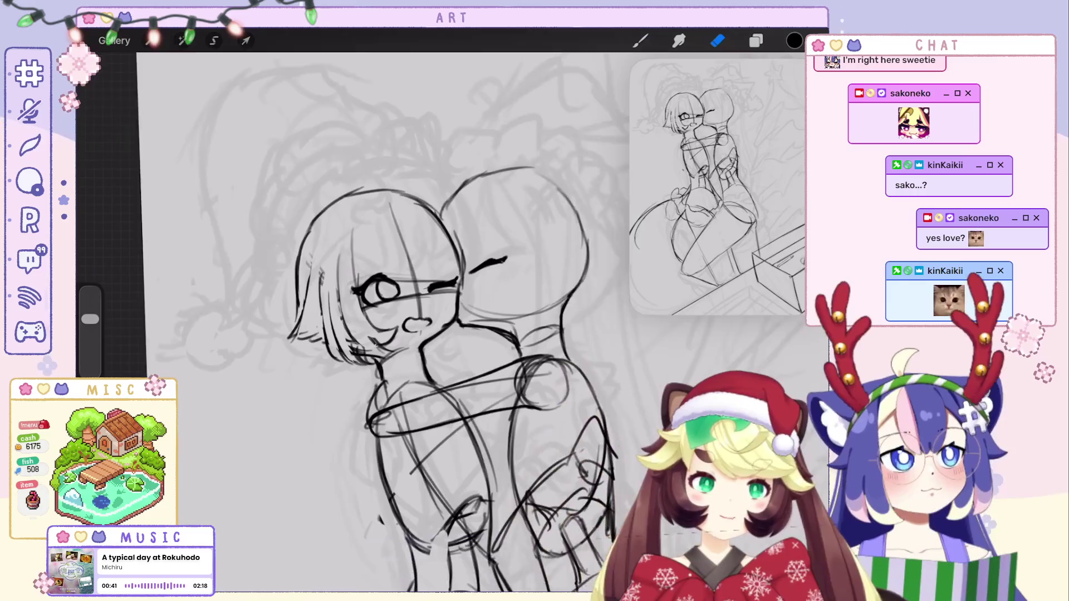
pyautogui.scroll(-2, 445, 374)
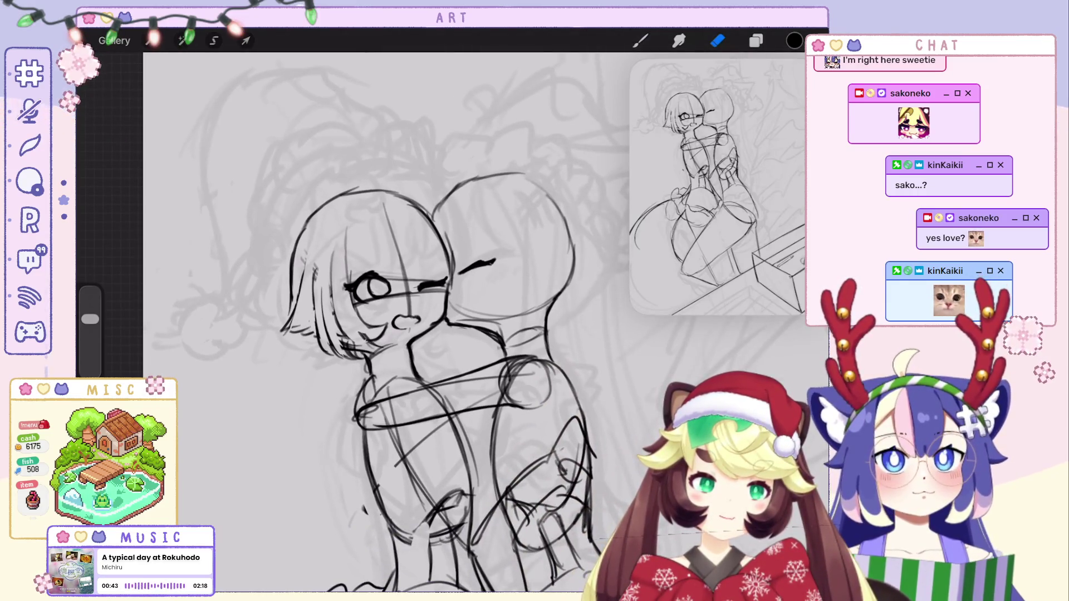
pyautogui.scroll(3, 445, 362)
pyautogui.scroll(2, 445, 335)
pyautogui.press('b')
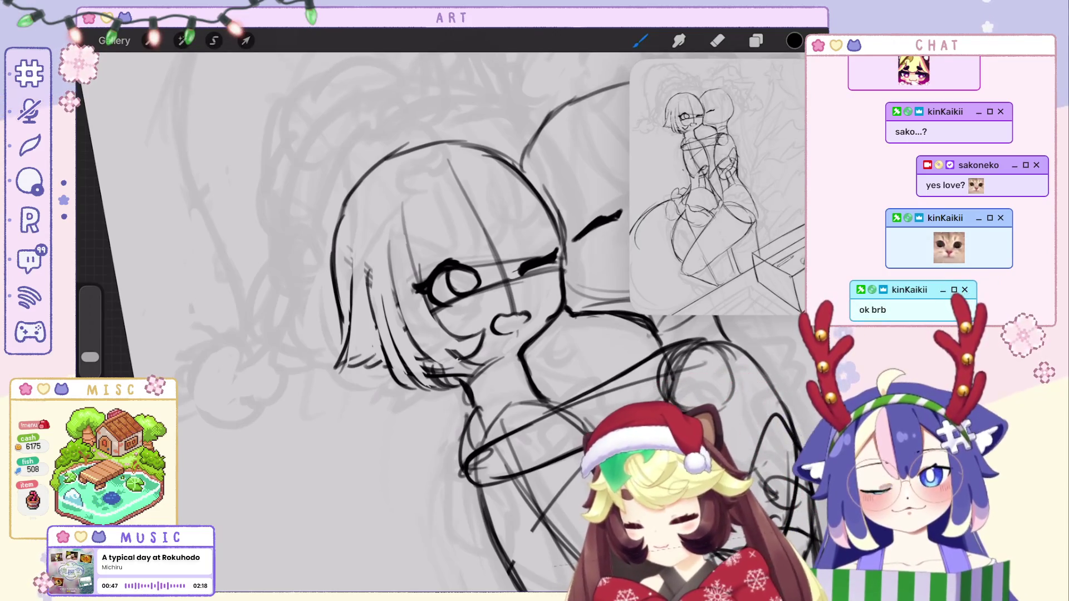
pyautogui.scroll(-3, 440, 323)
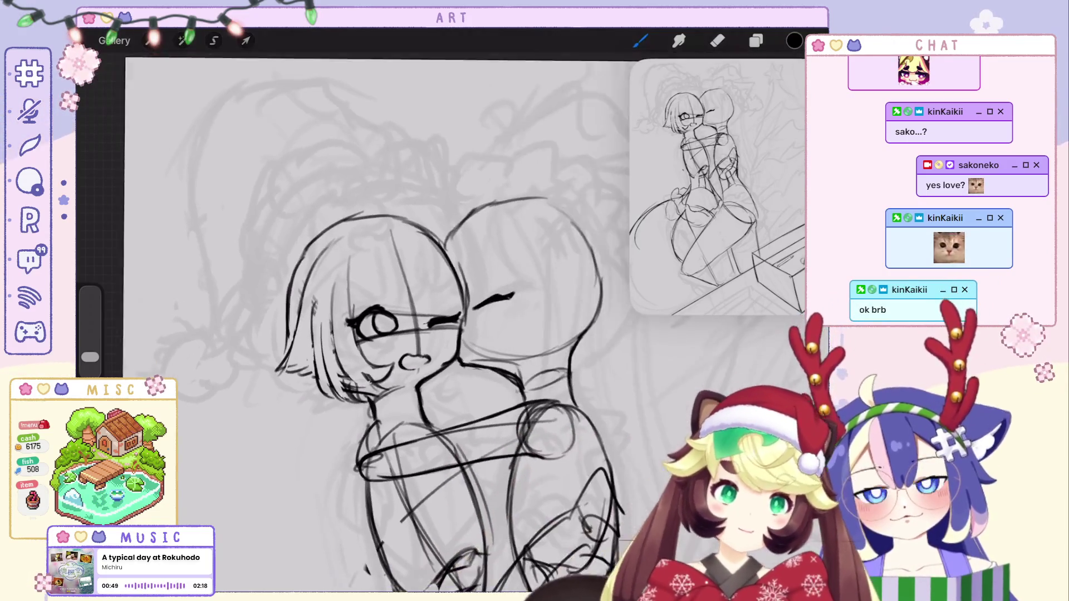
pyautogui.scroll(1, 440, 335)
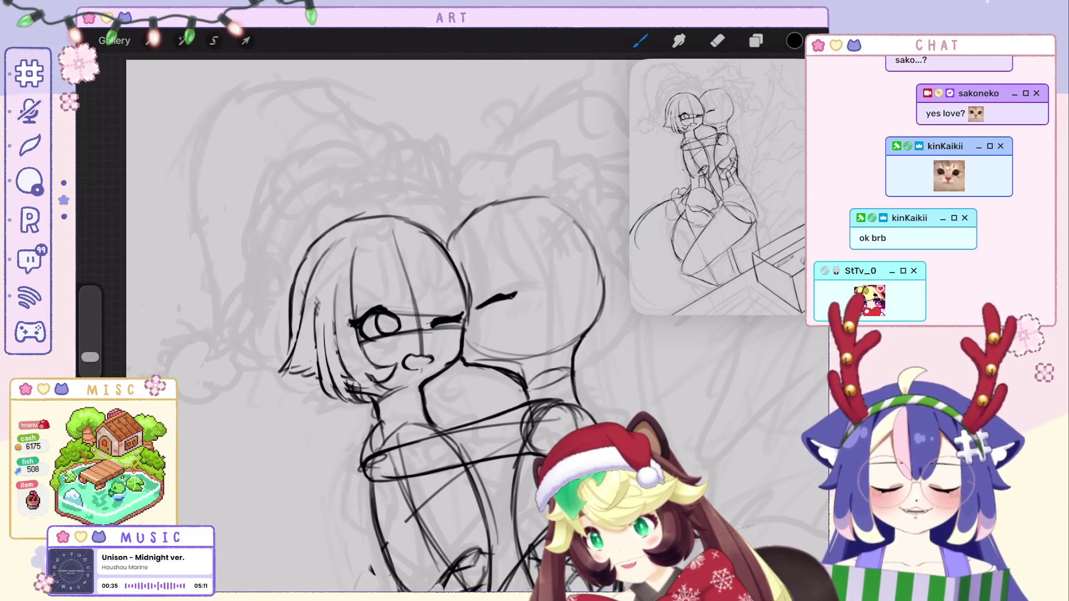
# Step: Zoom in on the face and undo stray sketch and erase strokes around the open eye
pyautogui.scroll(5, 395, 390)
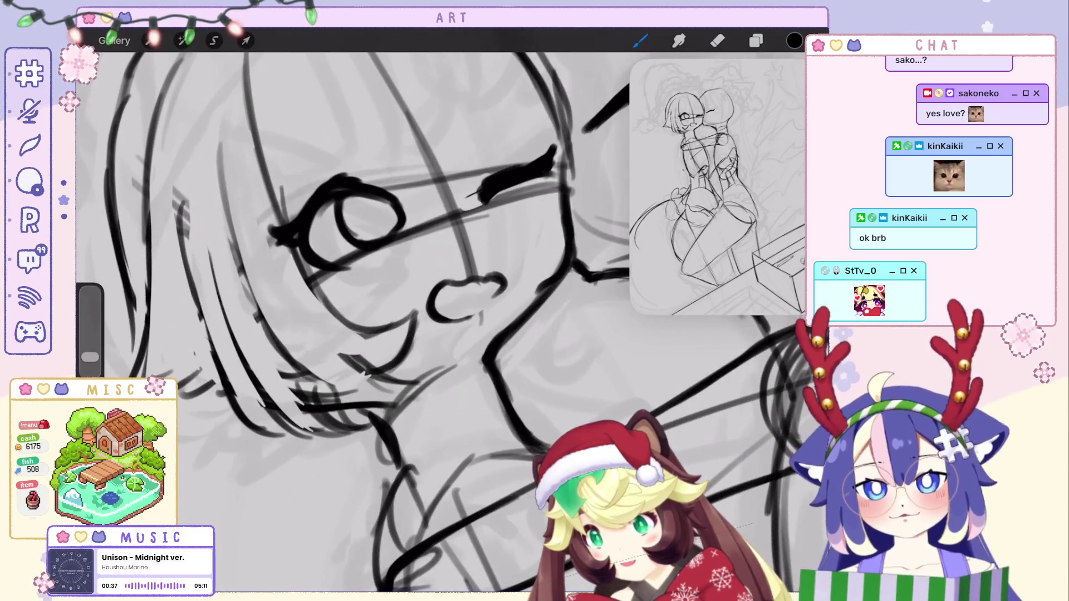
pyautogui.hotkey('ctrl', 'z')
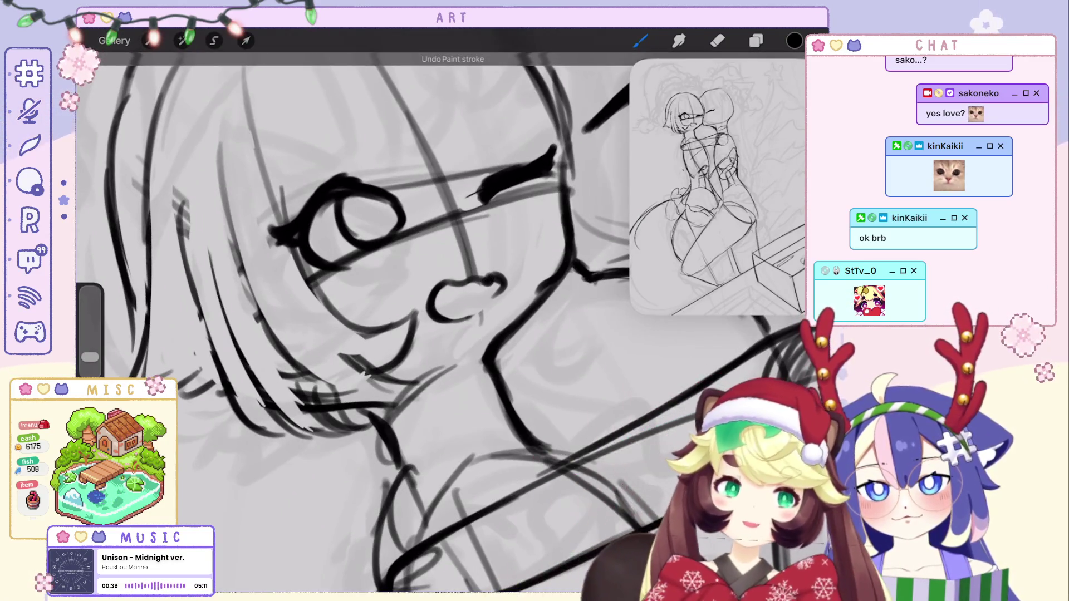
pyautogui.press('e')
pyautogui.hotkey('ctrl', 'z')
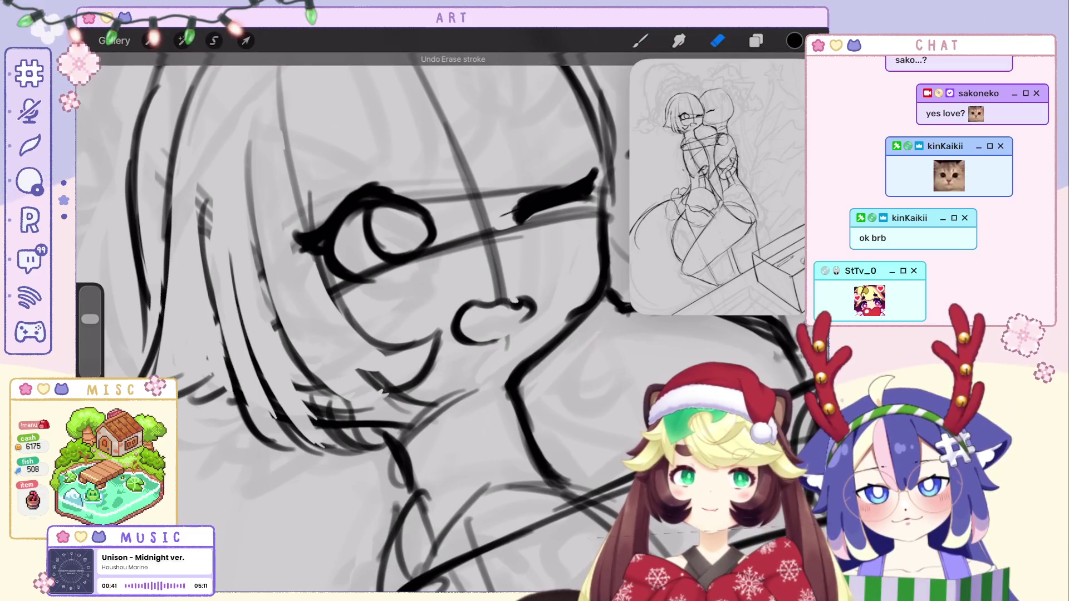
pyautogui.scroll(-2, 440, 323)
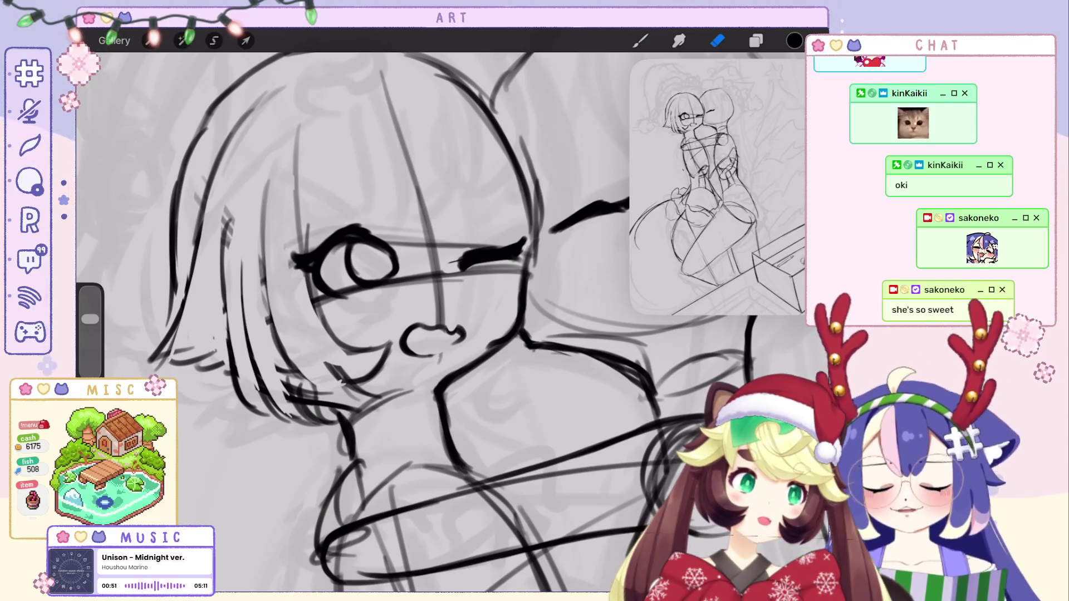
pyautogui.scroll(-3, 434, 323)
pyautogui.scroll(3, 435, 323)
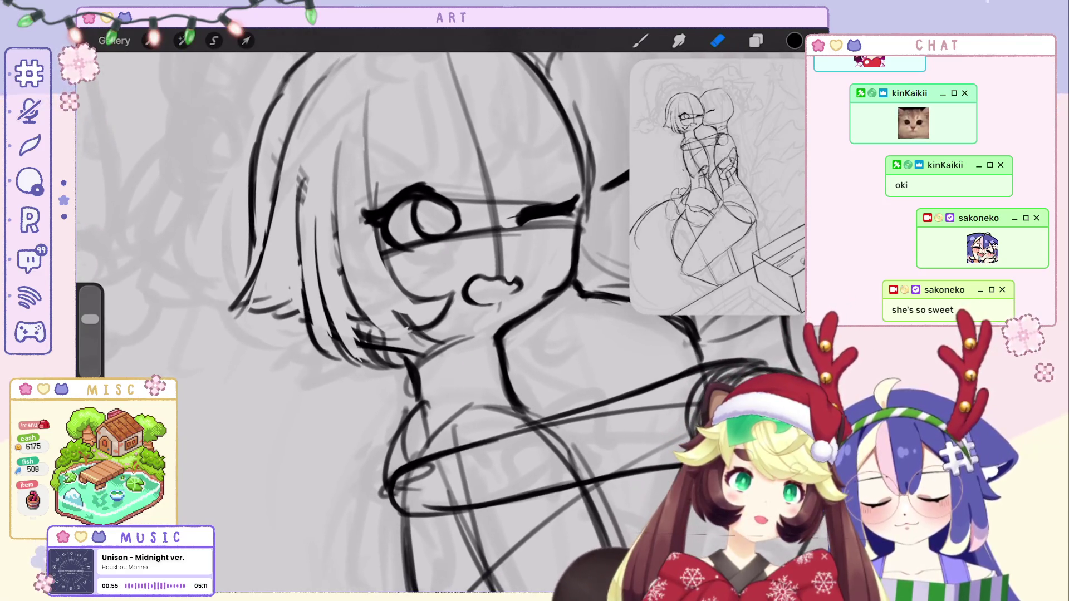
# Step: Back on the brush, rework the open eye into a dark pupil with a small highlight, undoing misfires
pyautogui.hotkey('ctrl', 'z')
pyautogui.press('b')
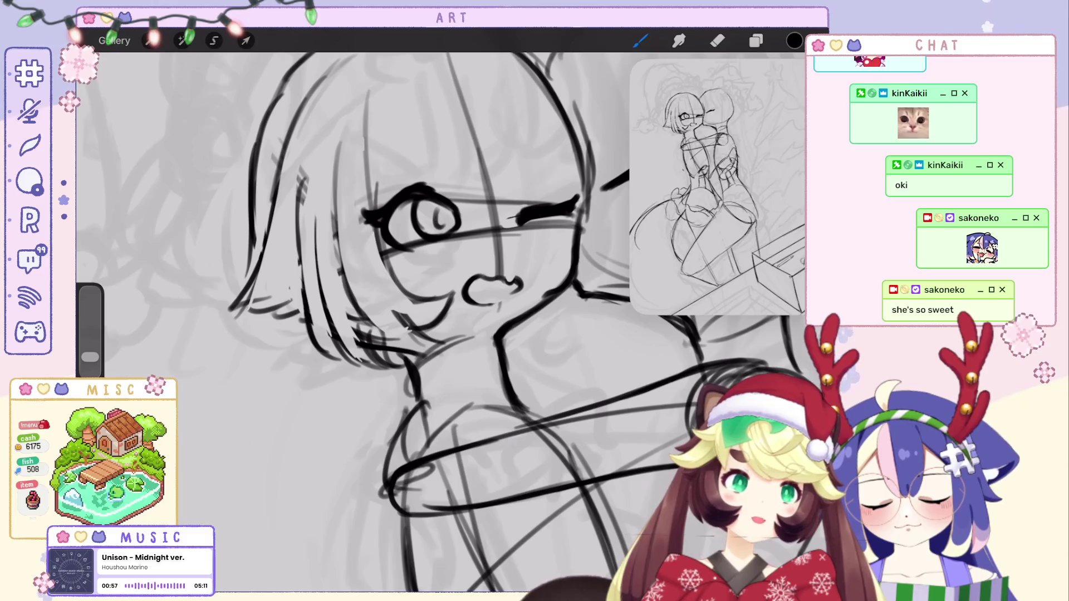
pyautogui.scroll(-3, 434, 323)
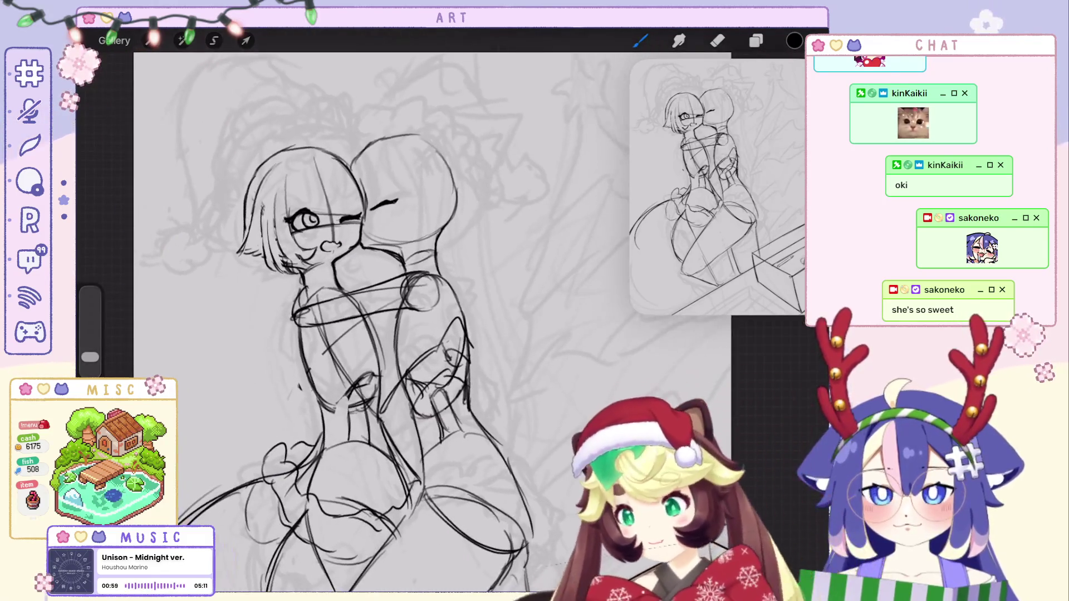
pyautogui.scroll(3, 357, 234)
pyautogui.hotkey('ctrl', 'z')
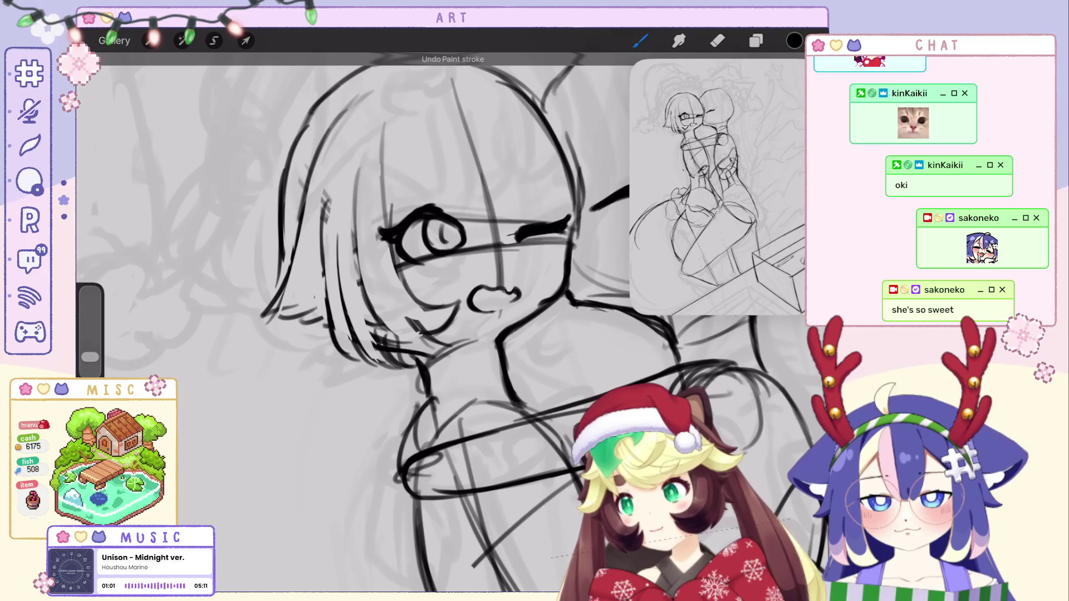
pyautogui.scroll(-3, 435, 323)
pyautogui.scroll(3, 435, 323)
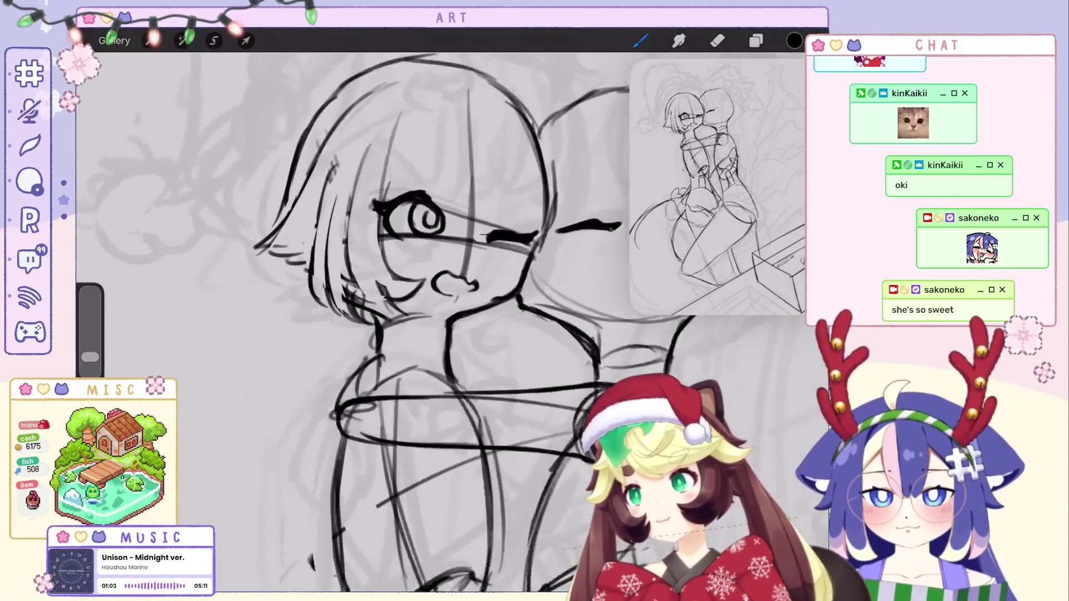
pyautogui.scroll(1, 445, 278)
pyautogui.hotkey('ctrl', 'z')
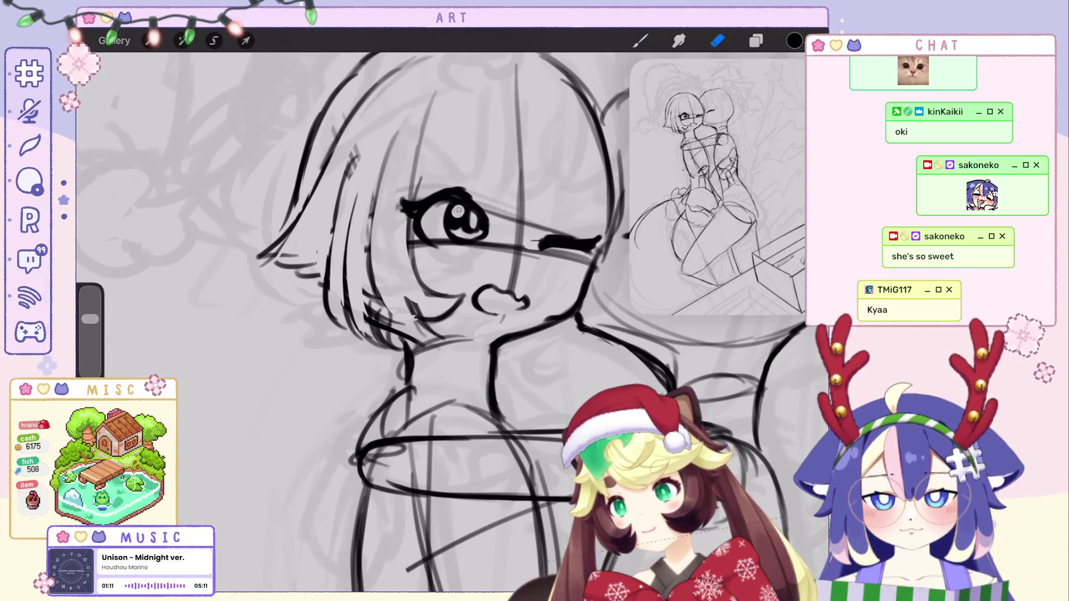
# Step: Try short and longer brow strokes above the winking eye, undoing the attempts that don't fit
pyautogui.scroll(-5, 445, 323)
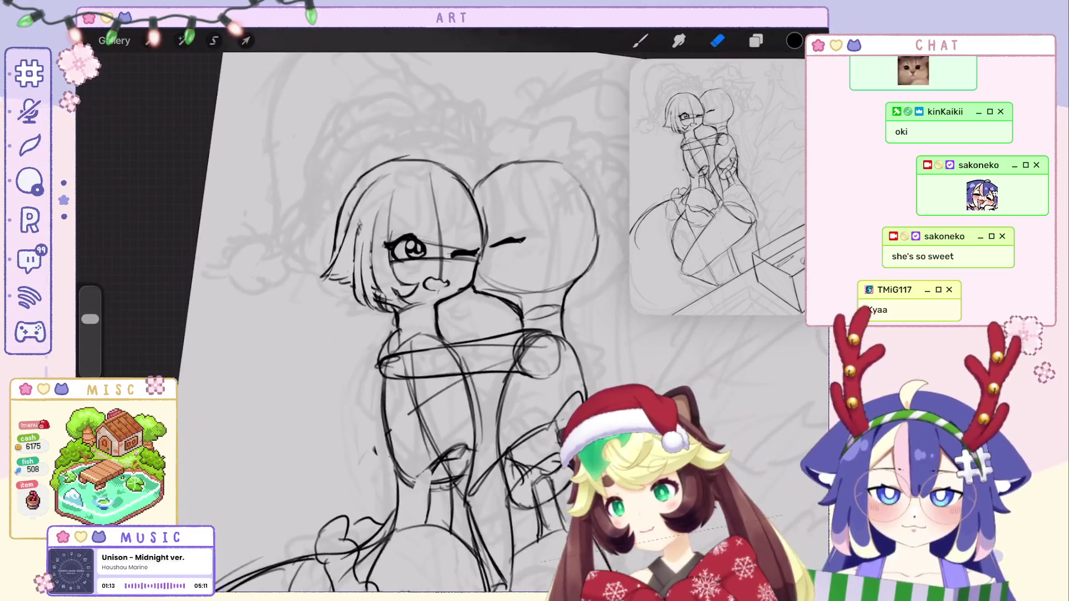
pyautogui.press('b')
pyautogui.hotkey('ctrl', 'z')
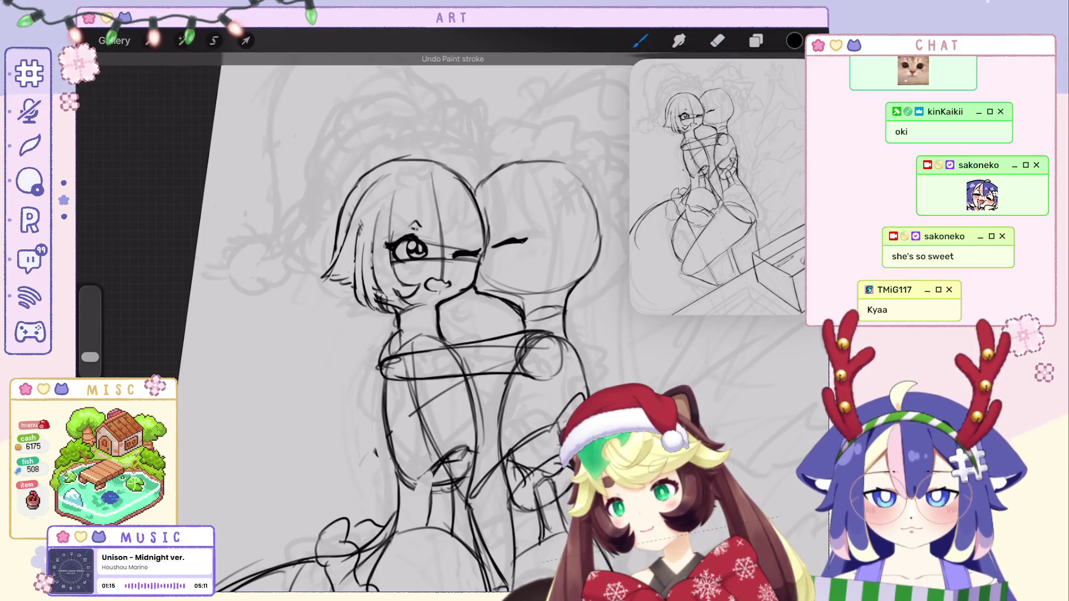
pyautogui.hotkey('ctrl', 'z')
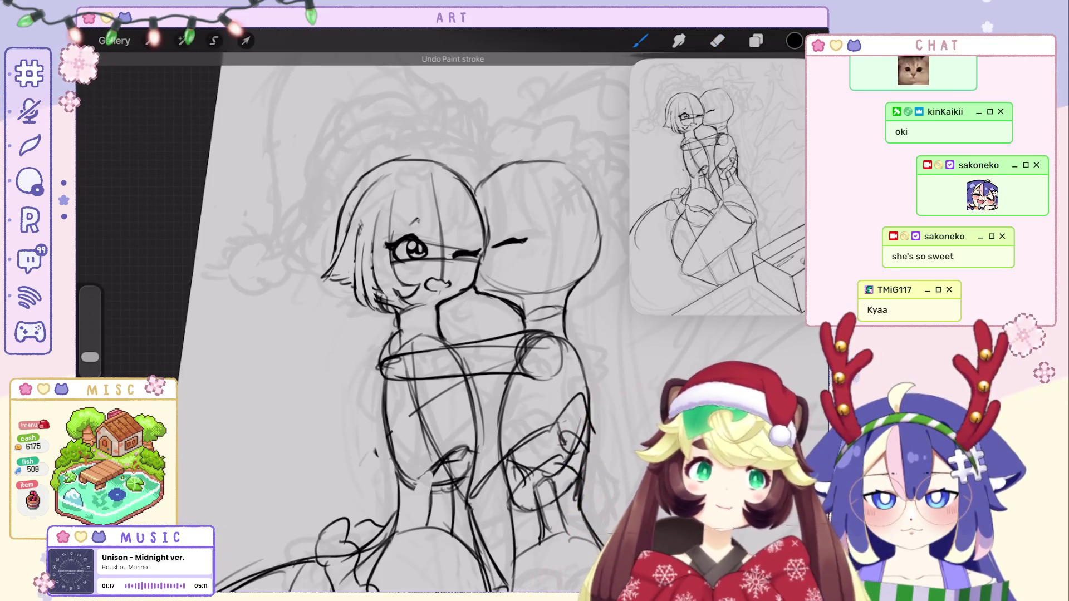
pyautogui.hotkey('ctrl', 'shift', 'z')
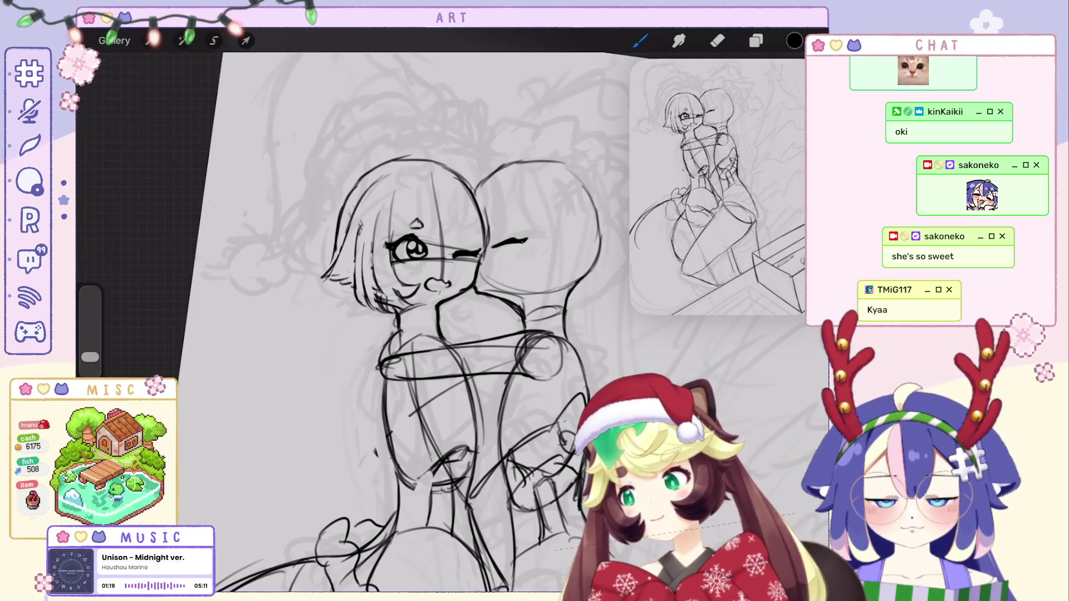
pyautogui.hotkey('ctrl', 'z')
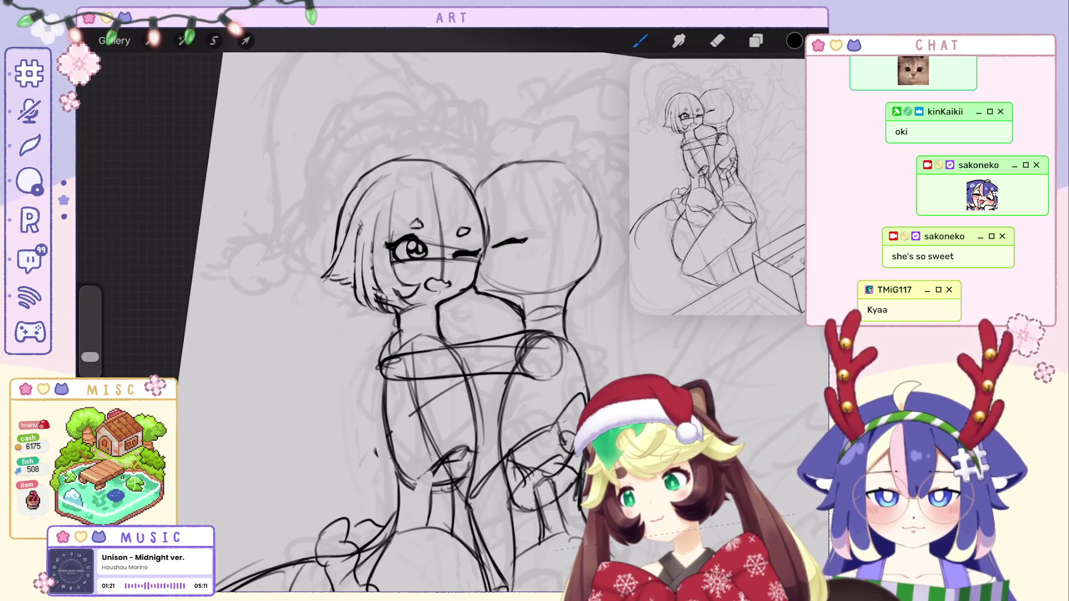
pyautogui.hotkey('ctrl', 'z')
pyautogui.hotkey('ctrl', 'z')
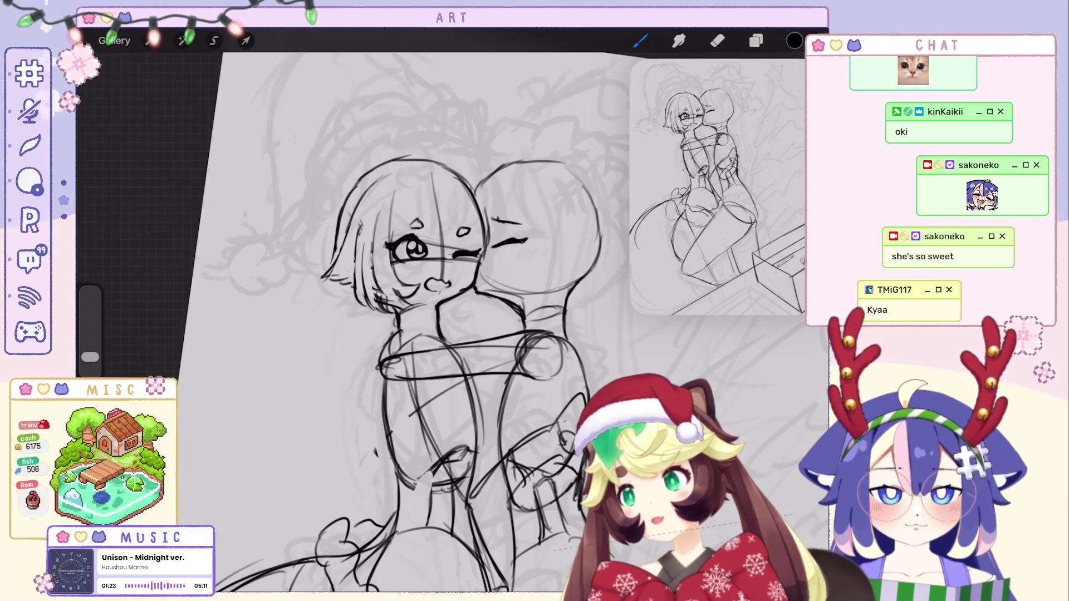
pyautogui.moveTo(498, 222); pyautogui.dragTo(524, 226)
pyautogui.hotkey('ctrl', 'z')
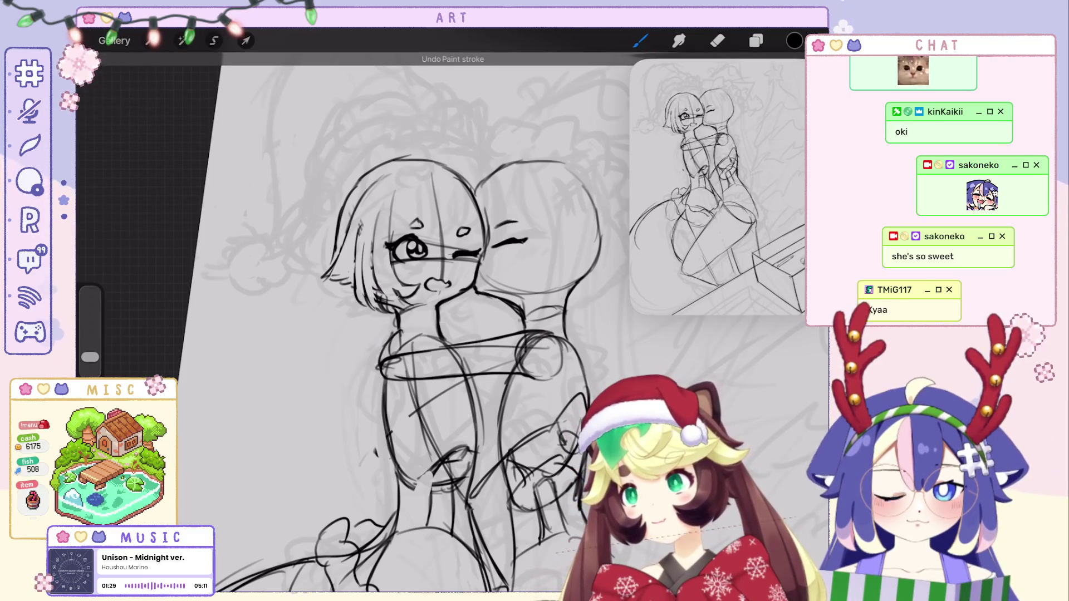
pyautogui.moveTo(495, 223); pyautogui.dragTo(529, 221)
pyautogui.hotkey('ctrl', 'z')
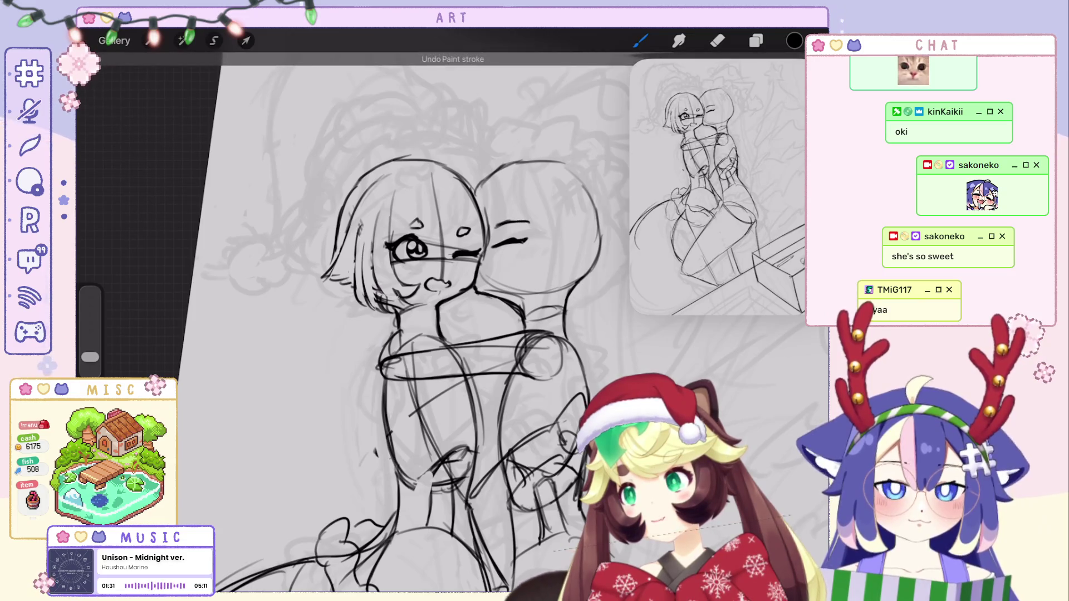
# Step: Add small tick marks above and beside both heads
pyautogui.scroll(-2, 518, 221)
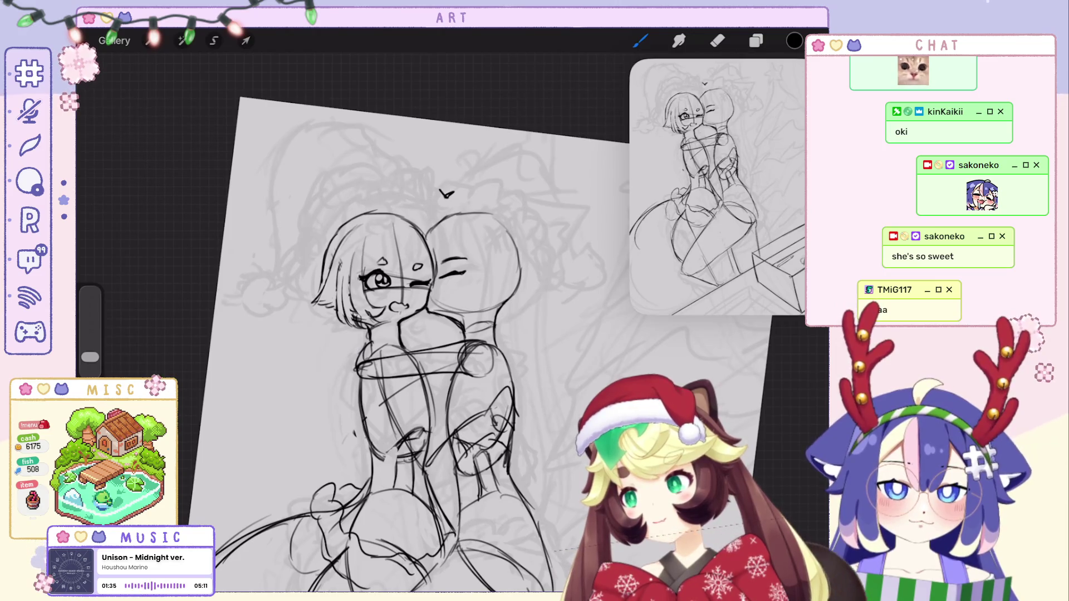
pyautogui.moveTo(361, 189); pyautogui.dragTo(371, 193)
pyautogui.moveTo(527, 217); pyautogui.dragTo(539, 212)
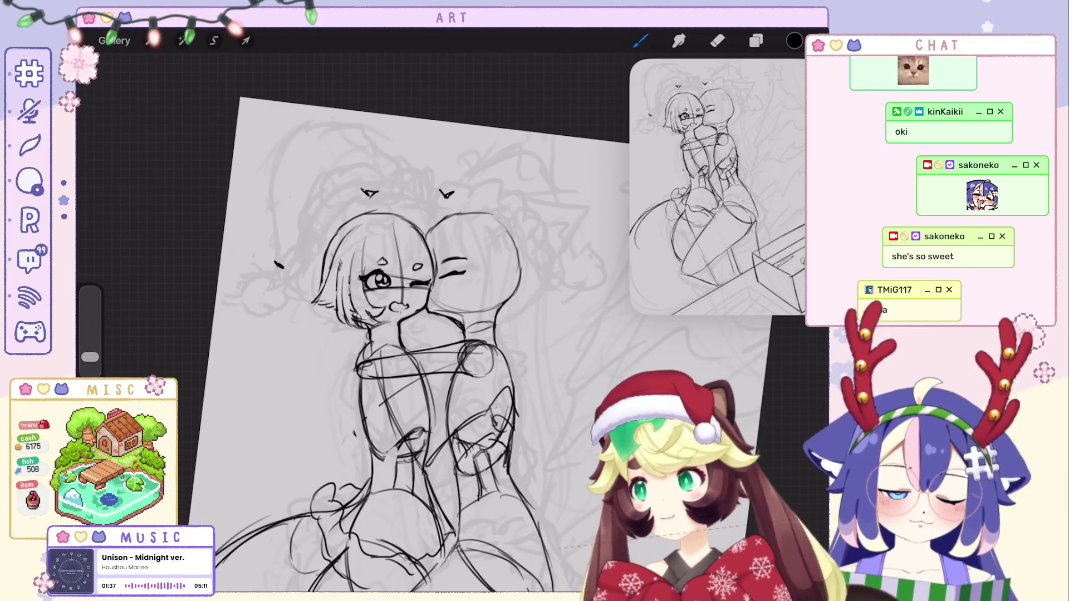
pyautogui.moveTo(275, 262); pyautogui.dragTo(283, 269)
# Step: Sketch a pointed ear on the right character's head, undo it, and tilt the canvas
pyautogui.moveTo(523, 234); pyautogui.dragTo(515, 263)
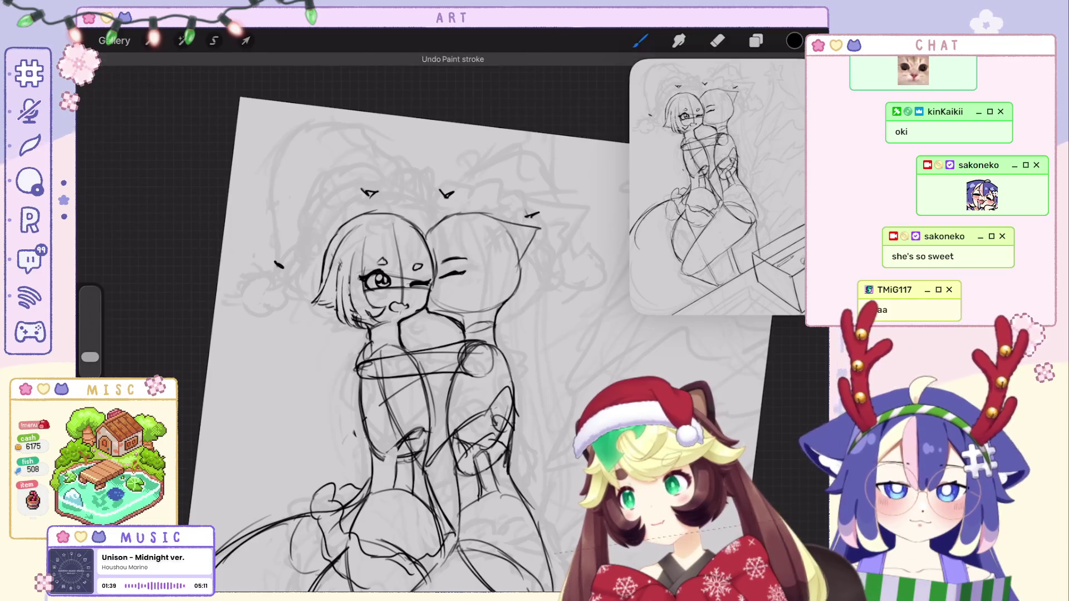
pyautogui.hotkey('ctrl', 'z')
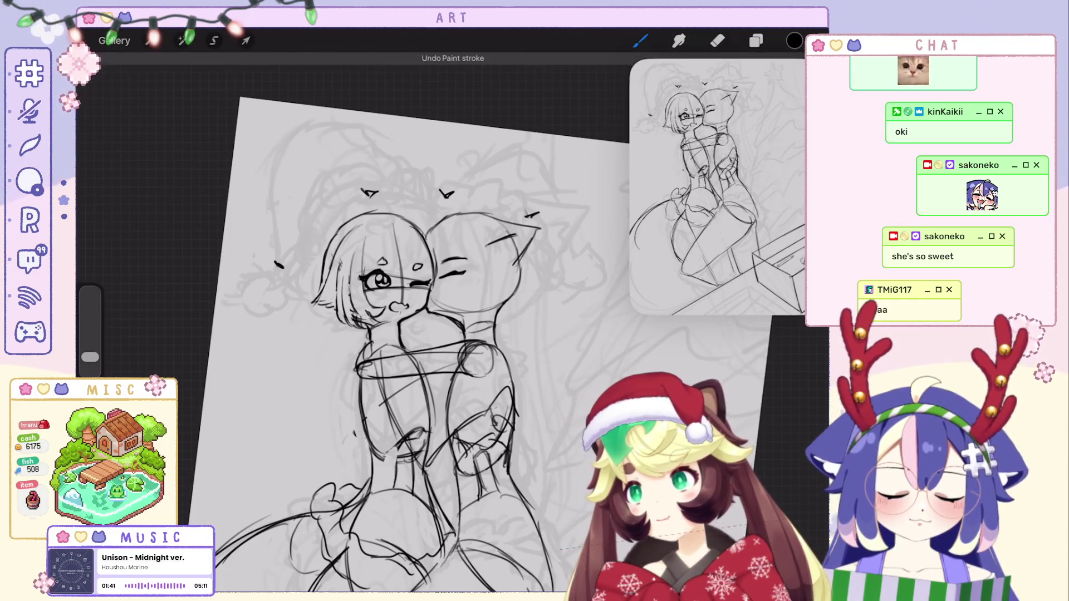
pyautogui.moveTo(390, 335); pyautogui.dragTo(457, 291)
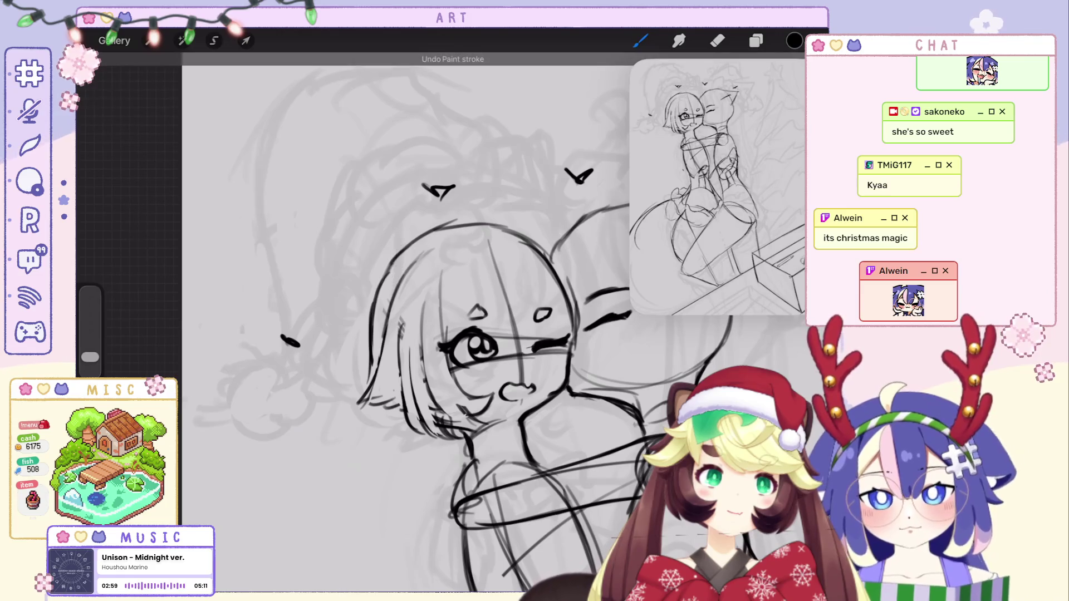
# Step: Replace the top-left stroke with a small curved ear and its inner line on the left head
pyautogui.hotkey('ctrl', 'z')
pyautogui.moveTo(405, 218)
pyautogui.mouseDown()
pyautogui.moveTo(392, 265)
pyautogui.moveTo(409, 220)
pyautogui.mouseUp()
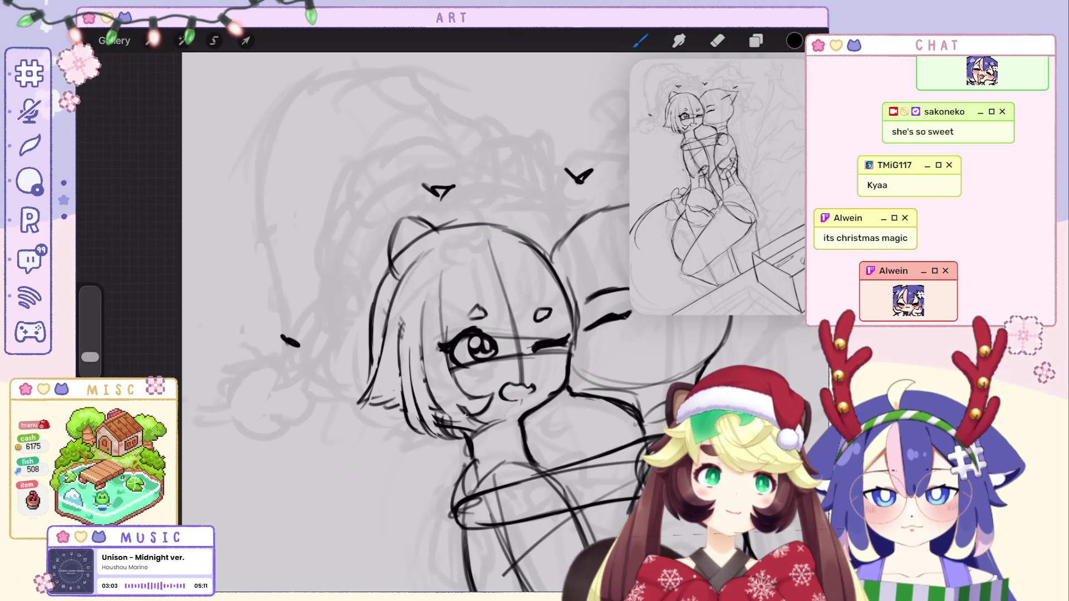
pyautogui.moveTo(412, 230); pyautogui.dragTo(403, 262)
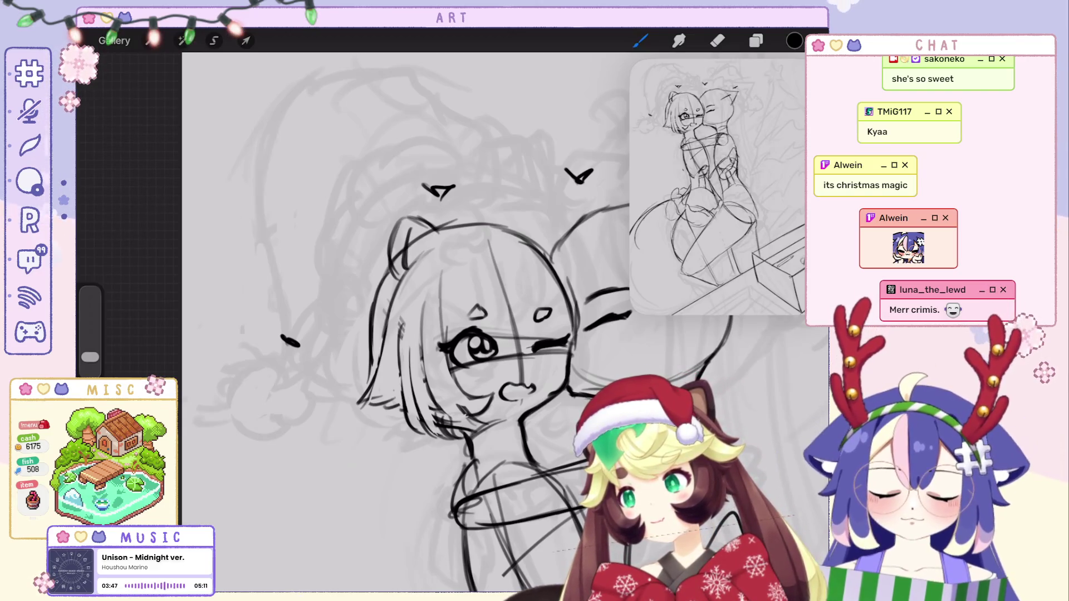
pyautogui.scroll(2, 473, 307)
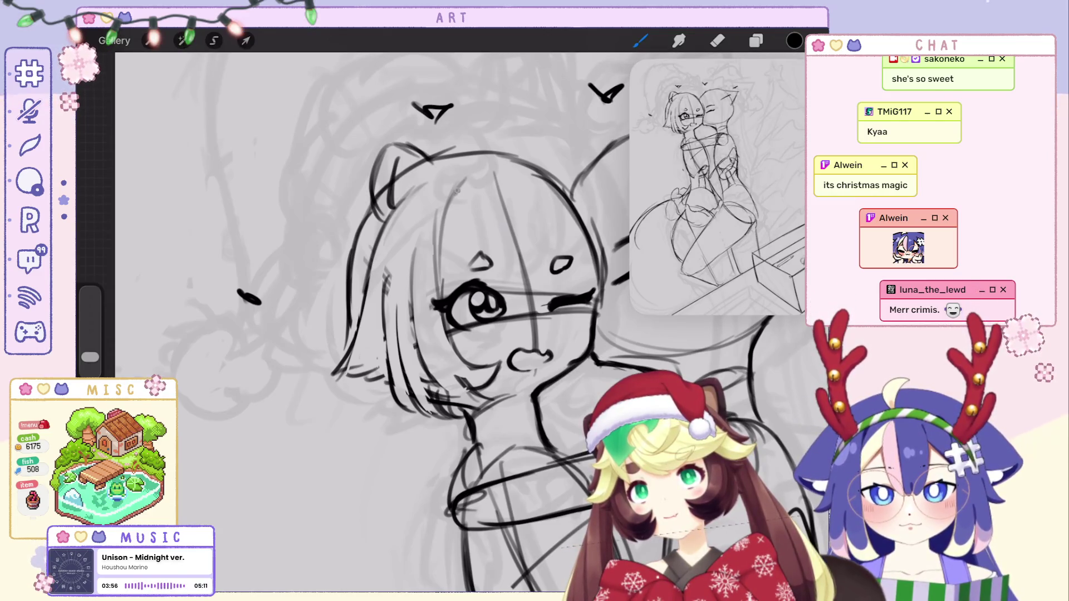
# Step: Add a short hair strand on the left head, undoing recent strokes and restoring the strand
pyautogui.moveTo(472, 167); pyautogui.dragTo(464, 190)
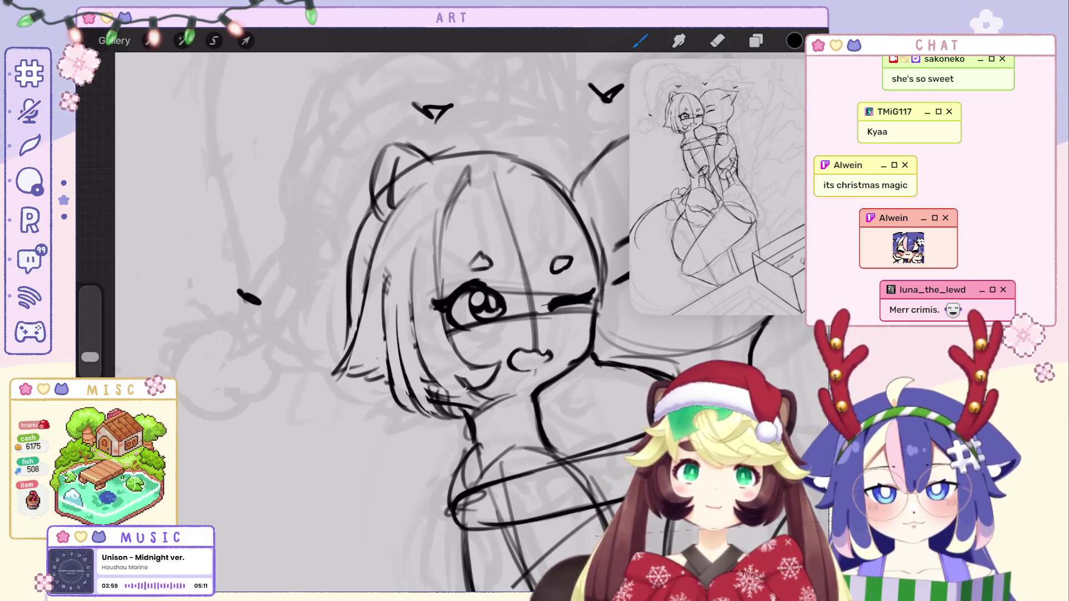
pyautogui.hotkey('ctrl', 'z')
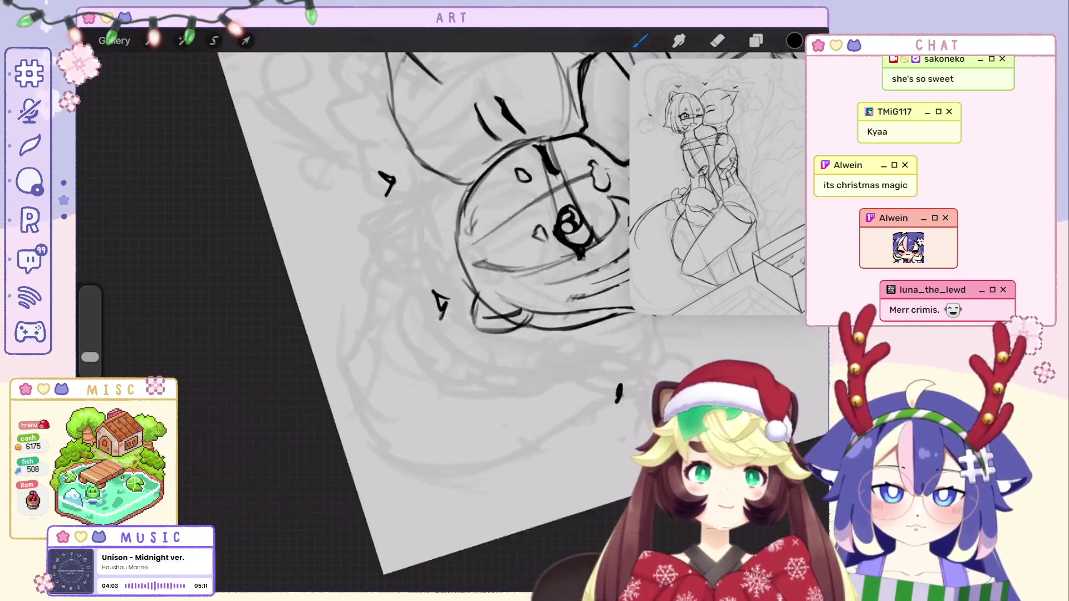
pyautogui.hotkey('ctrl', 'z')
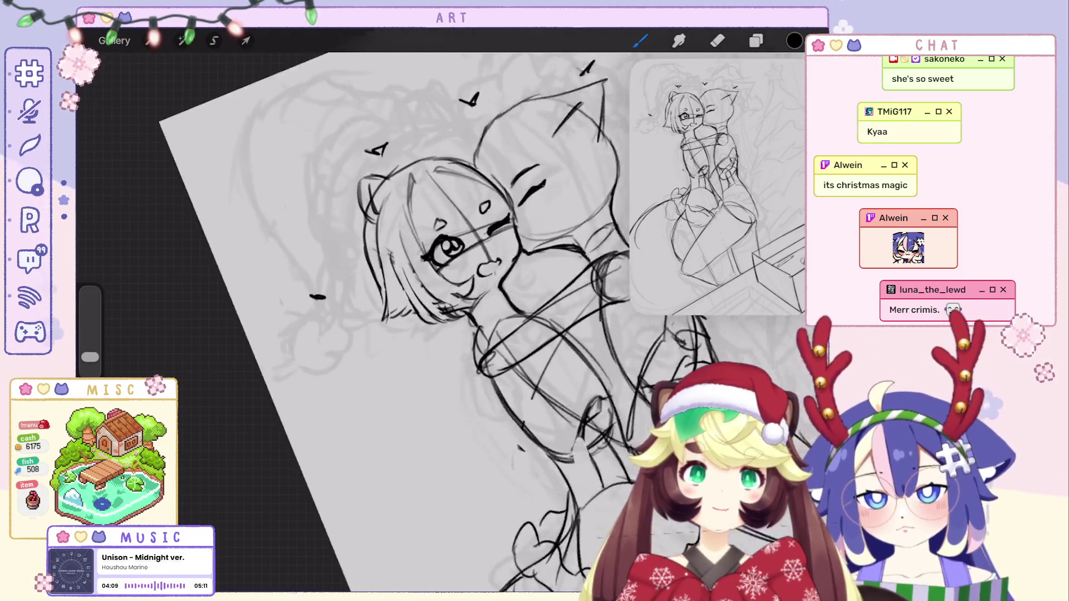
pyautogui.hotkey('ctrl', 'z')
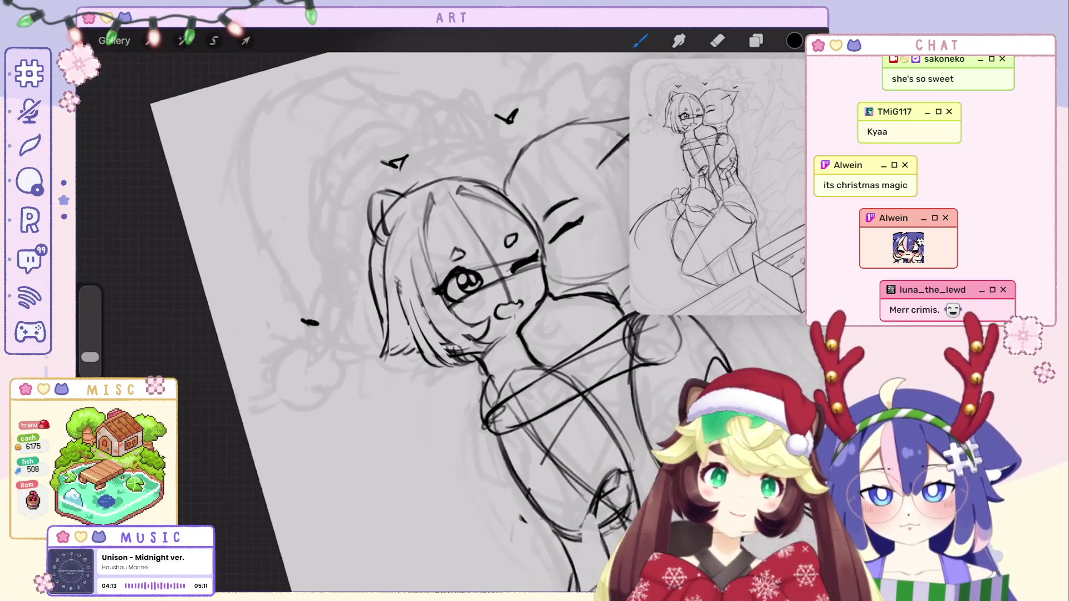
pyautogui.hotkey('ctrl', 'shift', 'z')
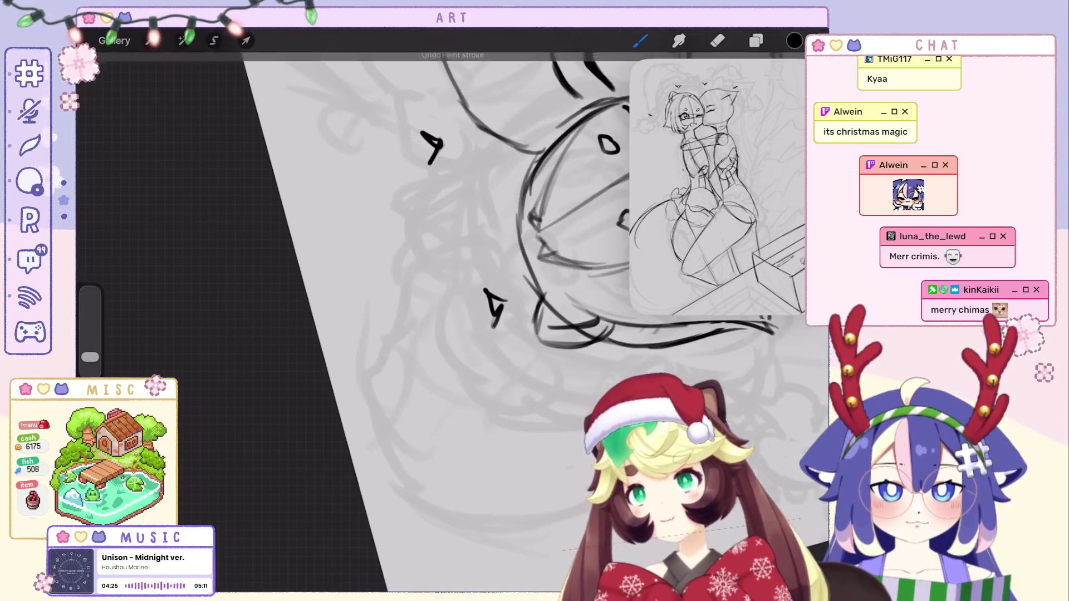
# Step: Remove the old face outline strokes and redraw the curve of the face
pyautogui.hotkey('ctrl', 'z')
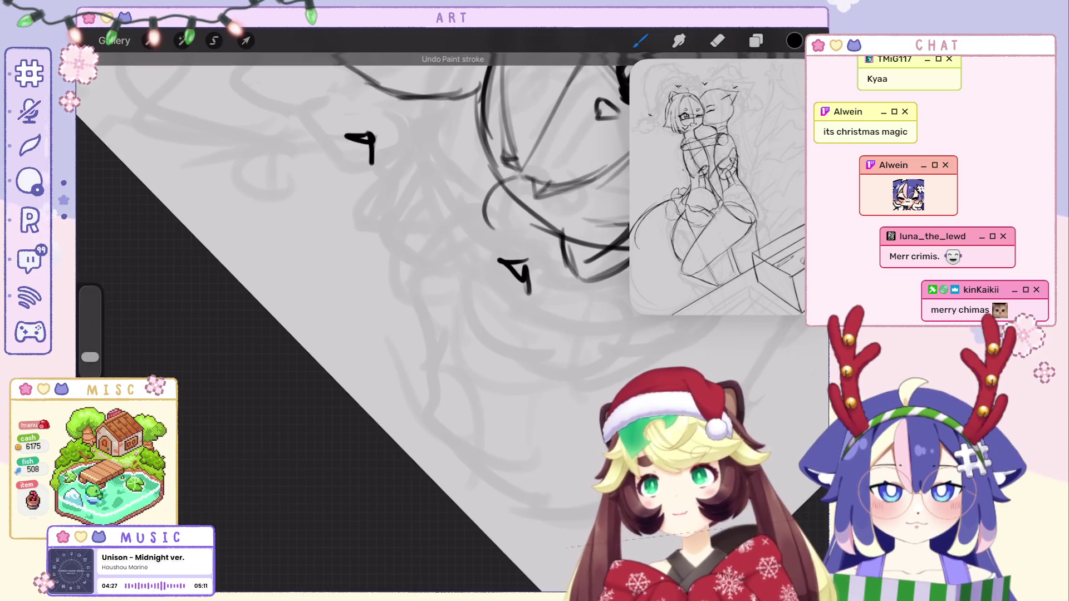
pyautogui.hotkey('ctrl', 'z')
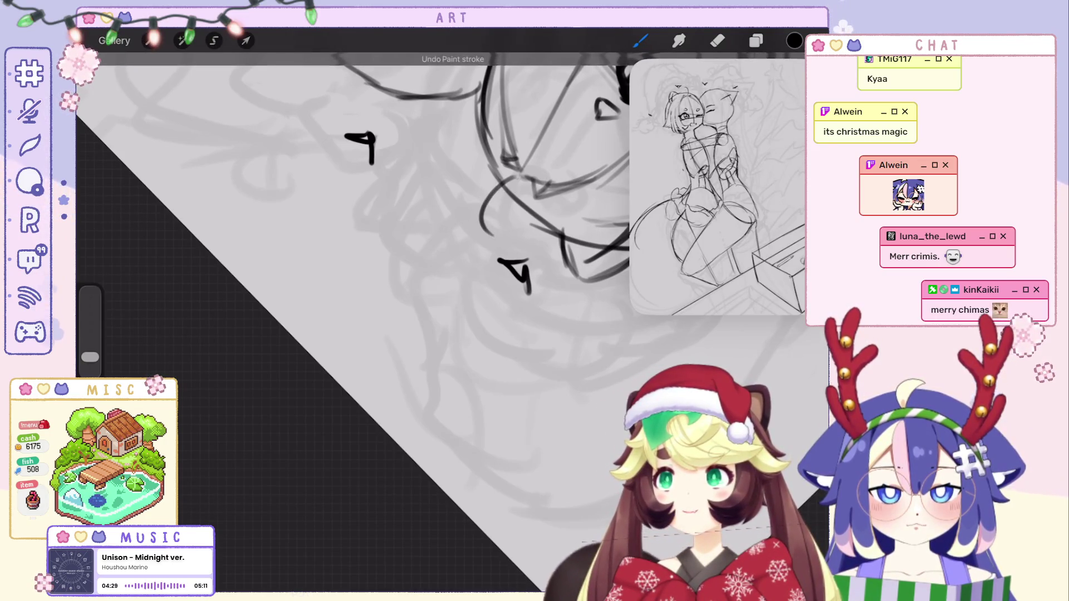
pyautogui.moveTo(513, 183); pyautogui.dragTo(492, 234)
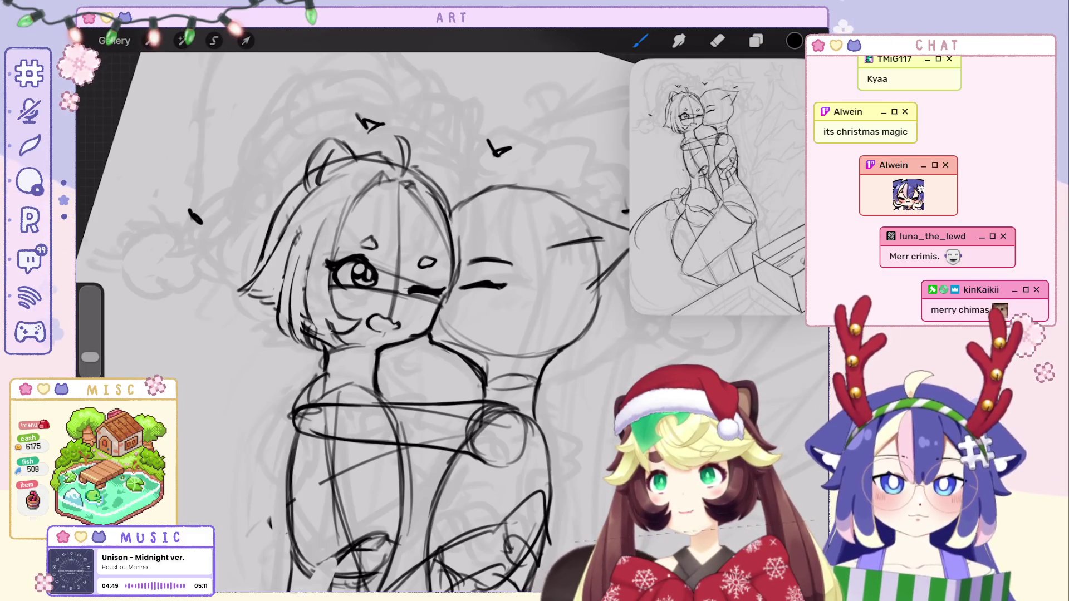
# Step: Turn the view upright and zoom out, then undo the last two pencil strokes on the face
pyautogui.moveTo(391, 335); pyautogui.dragTo(396, 330)
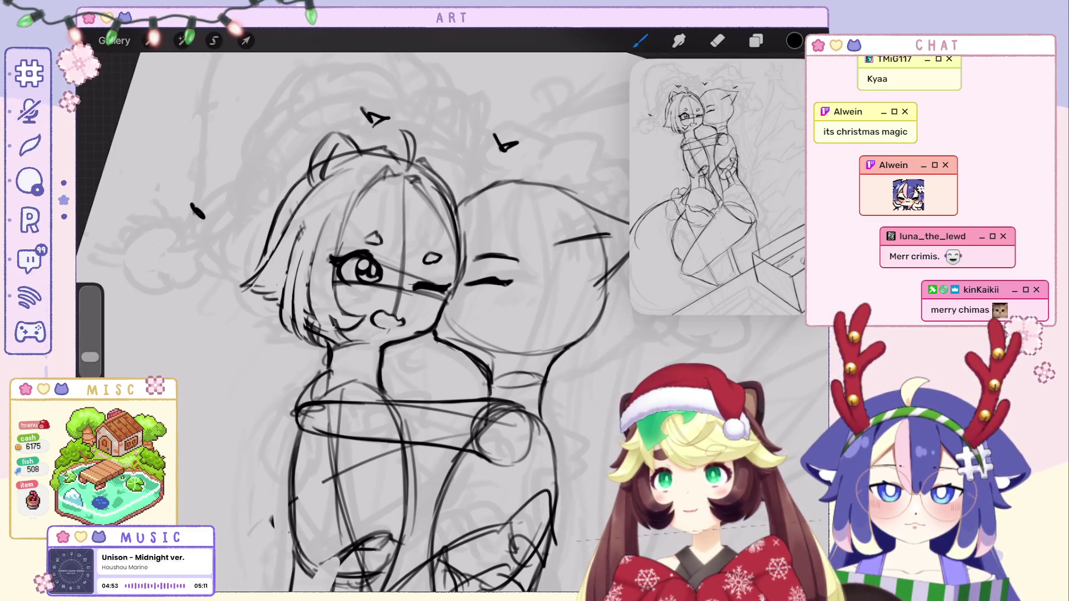
pyautogui.moveTo(390, 307); pyautogui.dragTo(415, 323)
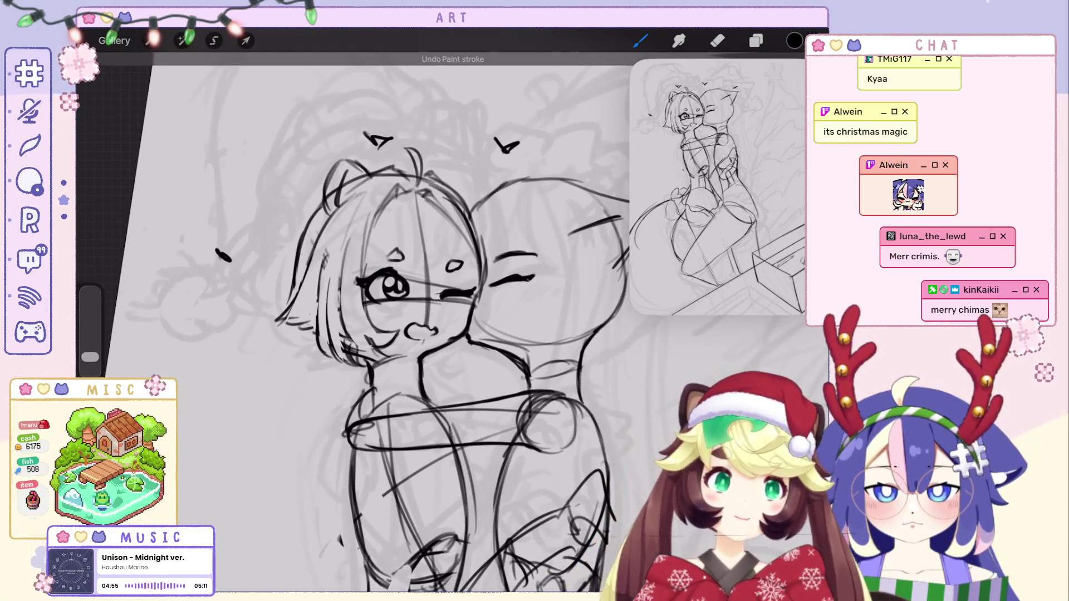
pyautogui.moveTo(390, 286); pyautogui.dragTo(362, 234)
pyautogui.scroll(2, 446, 323)
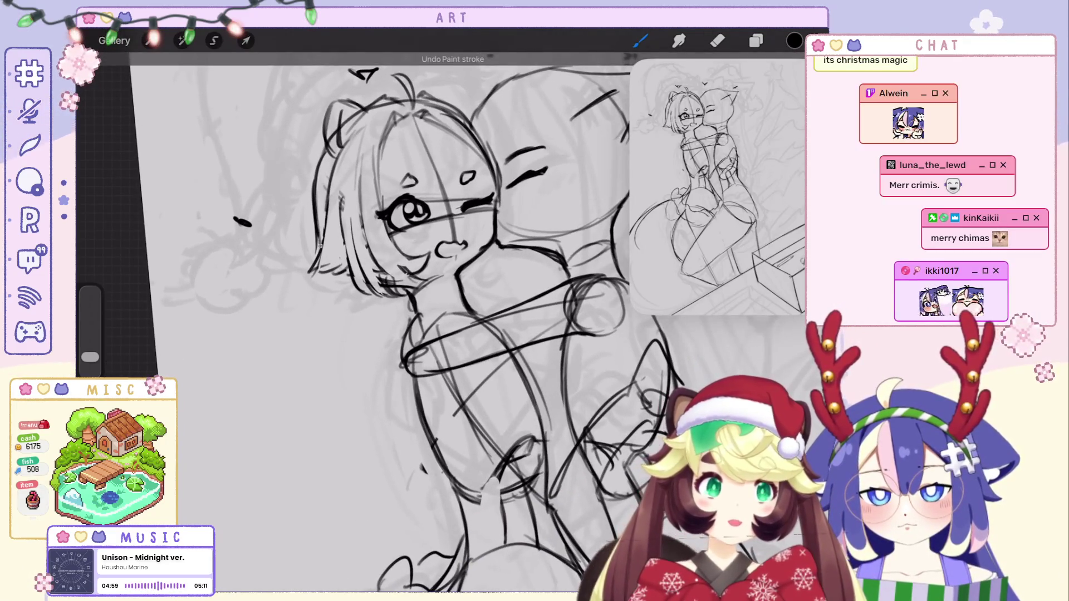
pyautogui.scroll(-3, 357, 323)
pyautogui.press('e')
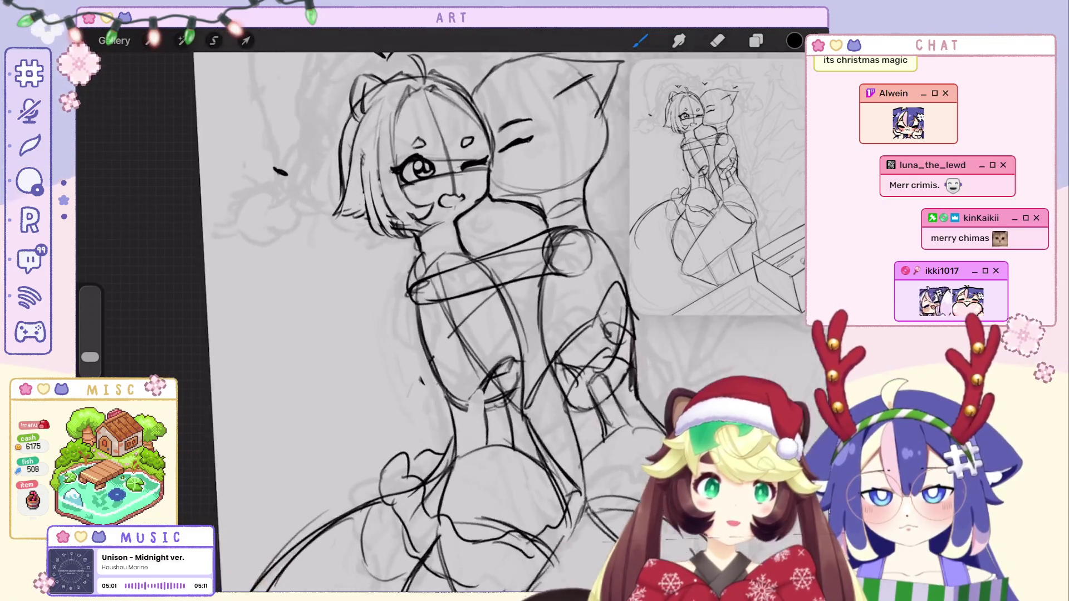
pyautogui.scroll(3, 445, 324)
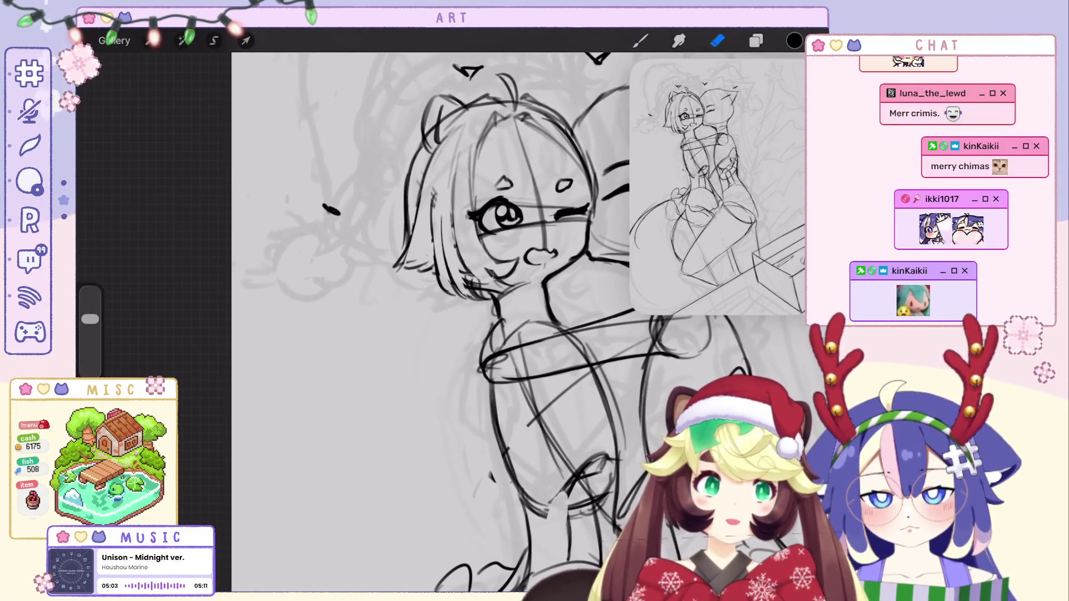
pyautogui.press('b')
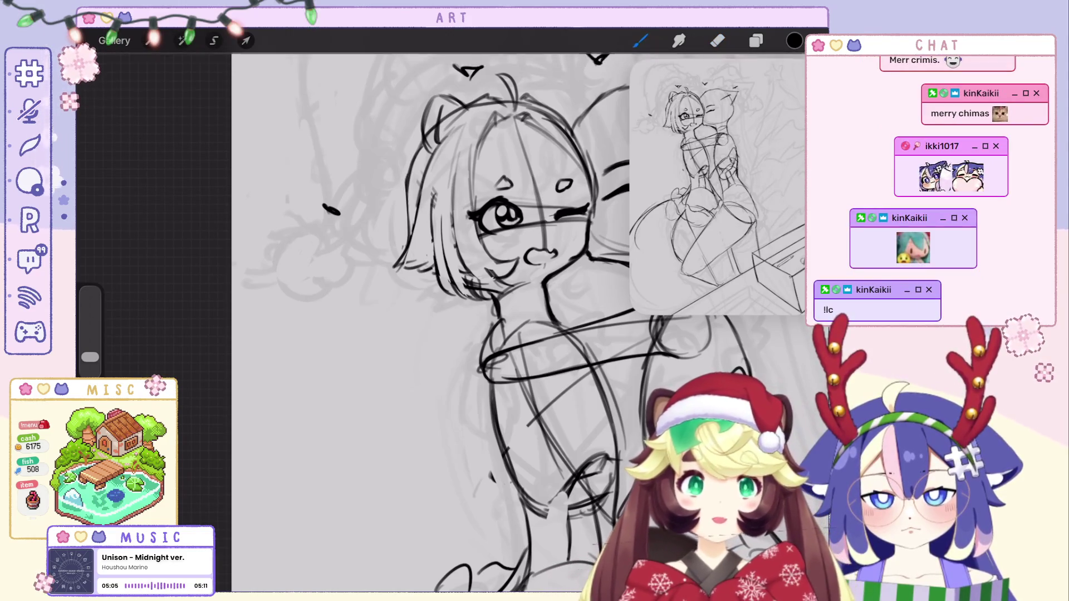
pyautogui.hotkey('ctrl', 'z')
pyautogui.hotkey('ctrl', 'z')
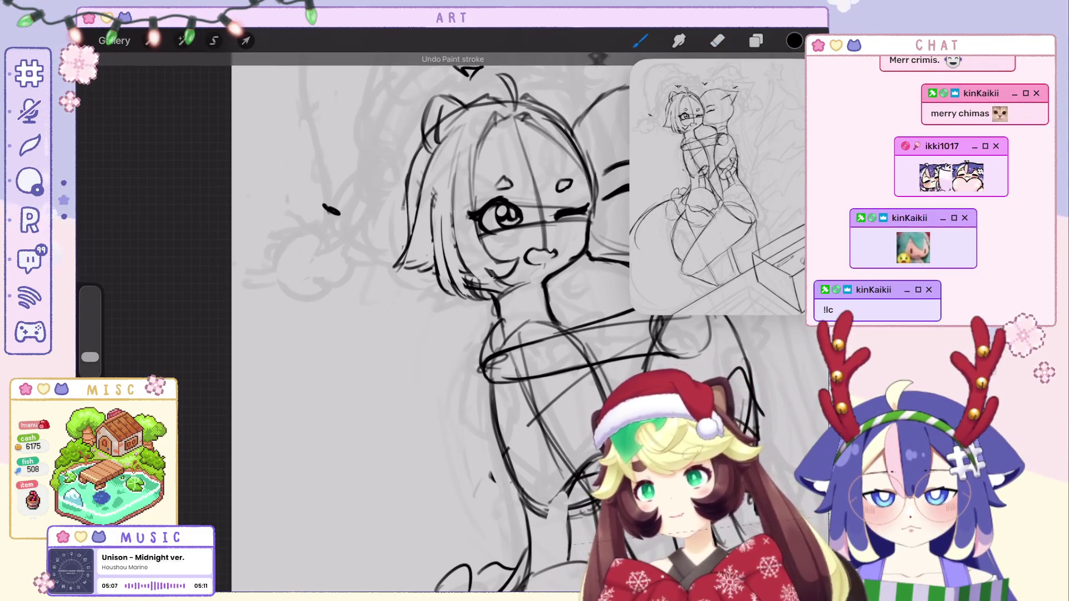
pyautogui.scroll(-3, 446, 323)
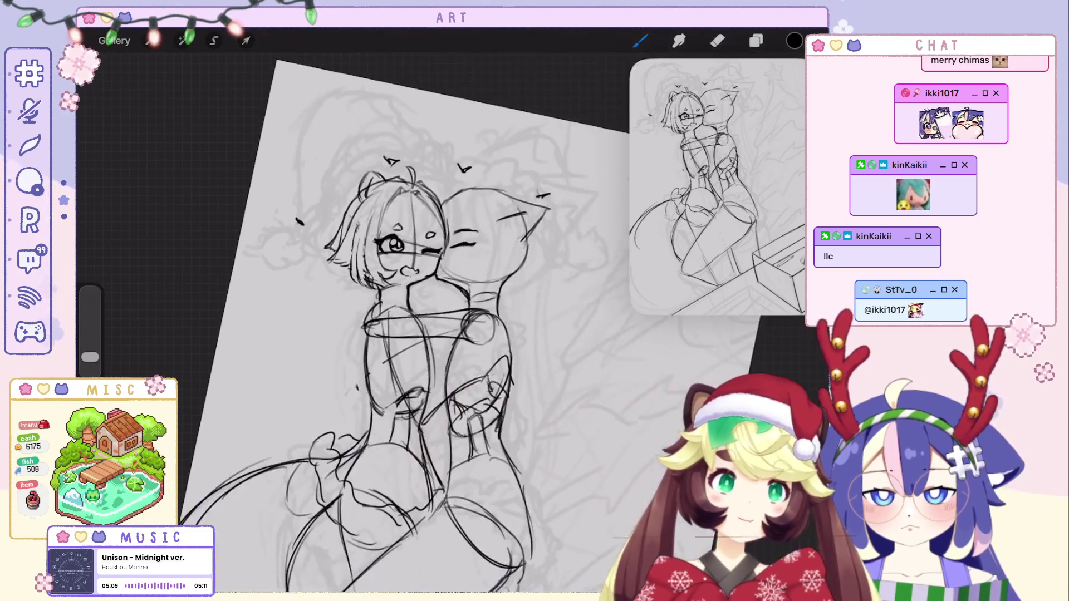
pyautogui.scroll(5, 501, 251)
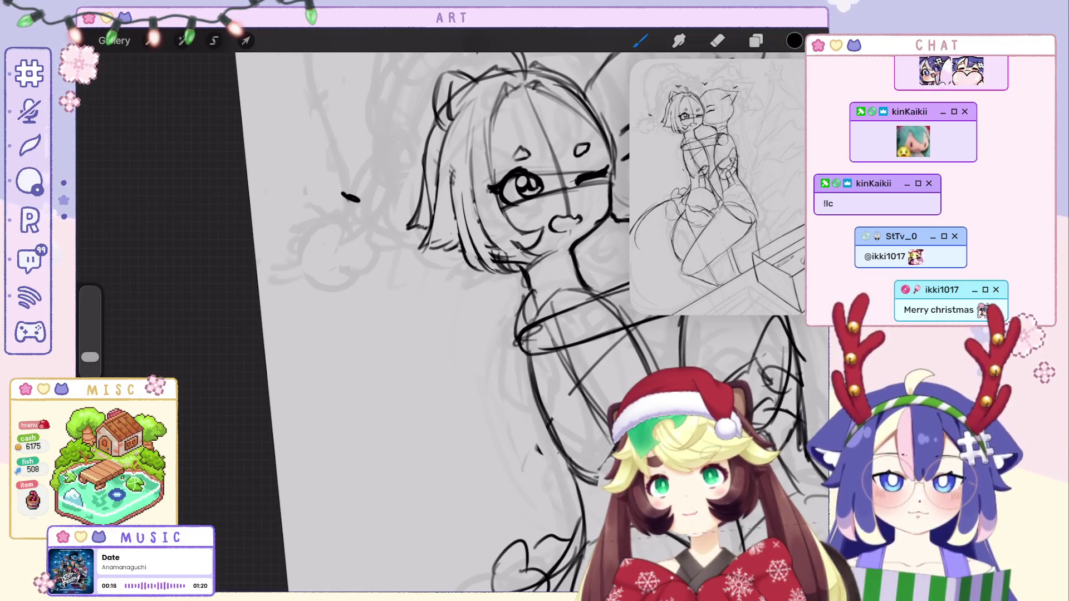
# Step: Undo the stray strokes atop the hair and near the open eye
pyautogui.scroll(3, 445, 312)
pyautogui.hotkey('ctrl', 'z')
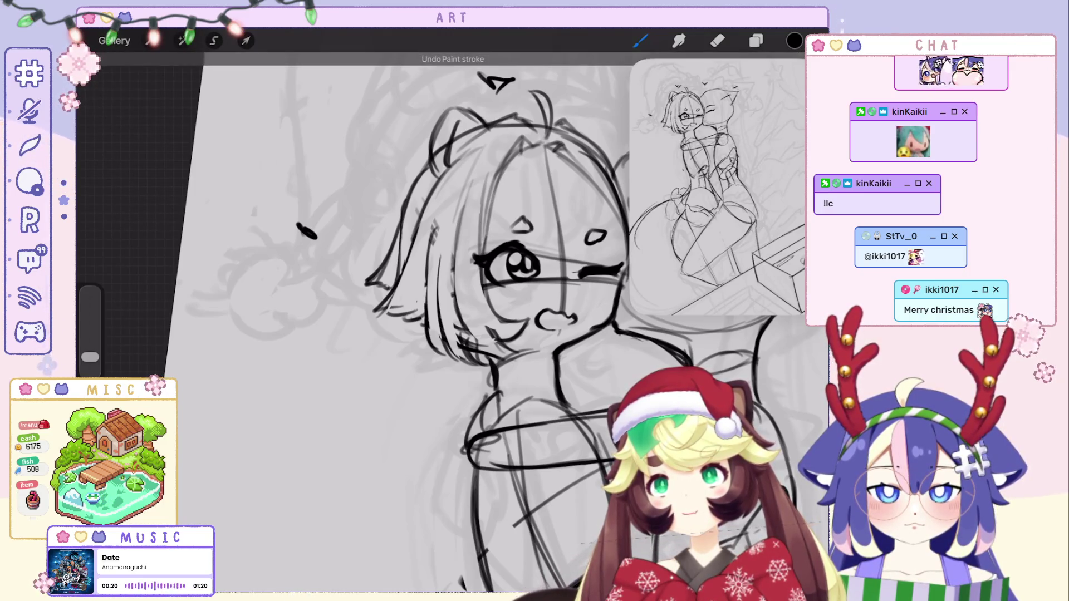
pyautogui.scroll(-3, 445, 324)
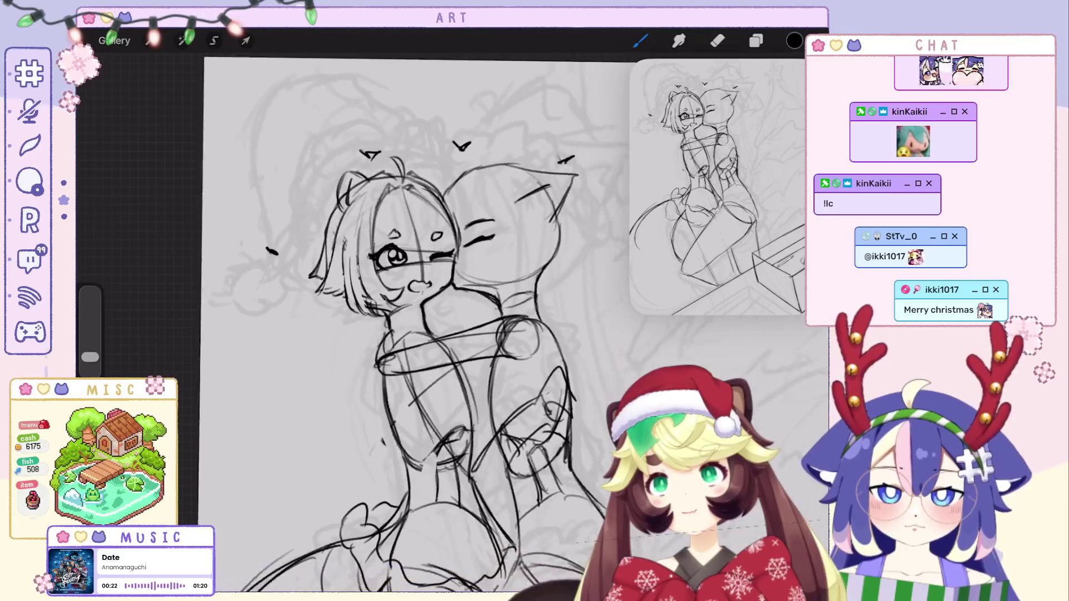
pyautogui.scroll(3, 445, 323)
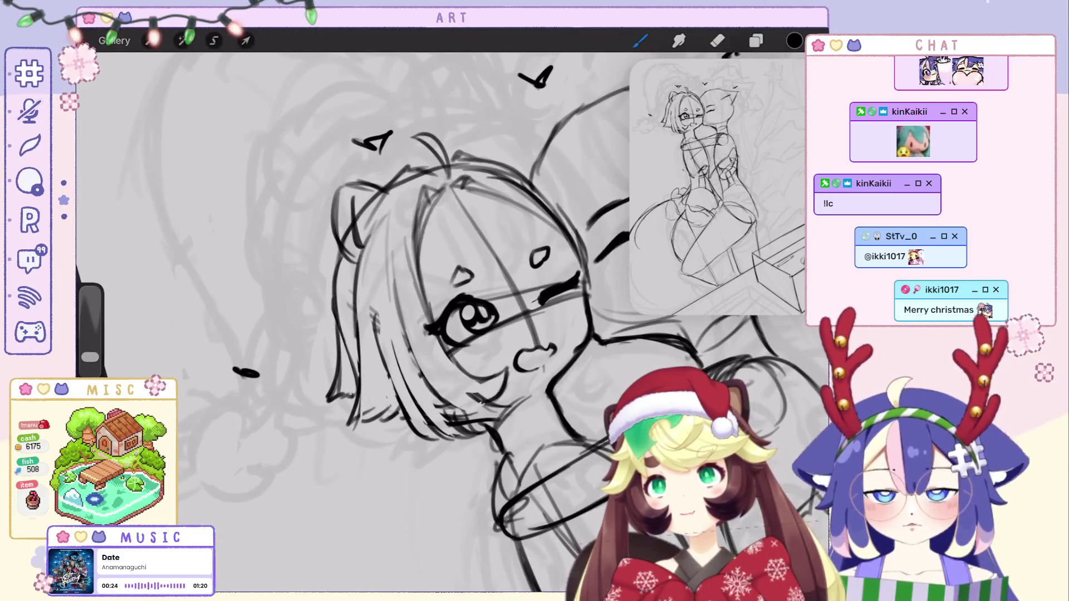
pyautogui.hotkey('ctrl', 'z')
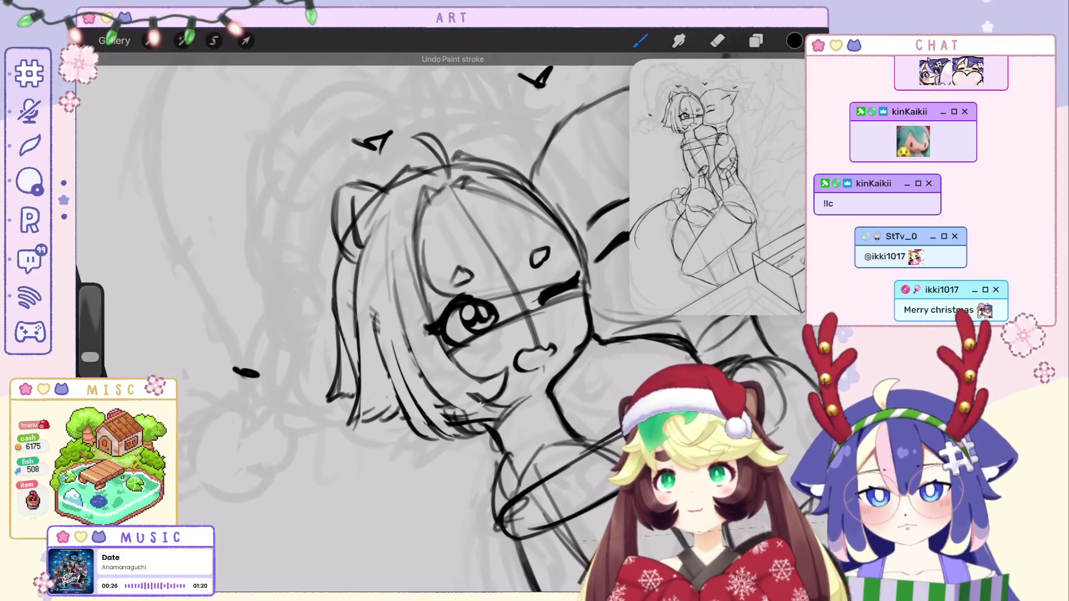
pyautogui.scroll(-3, 446, 323)
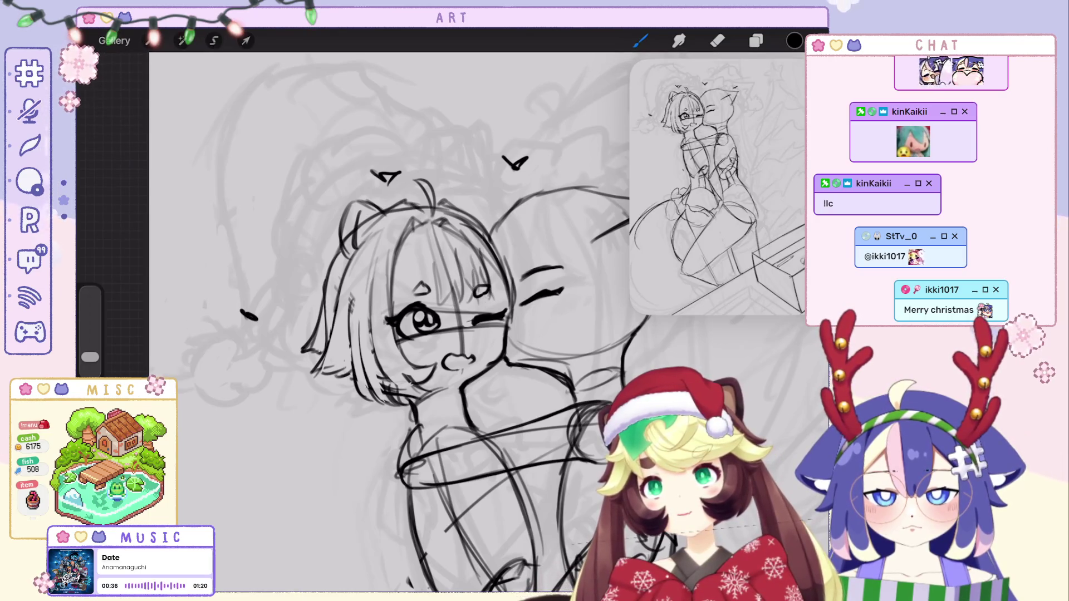
pyautogui.hotkey('ctrl', 'z')
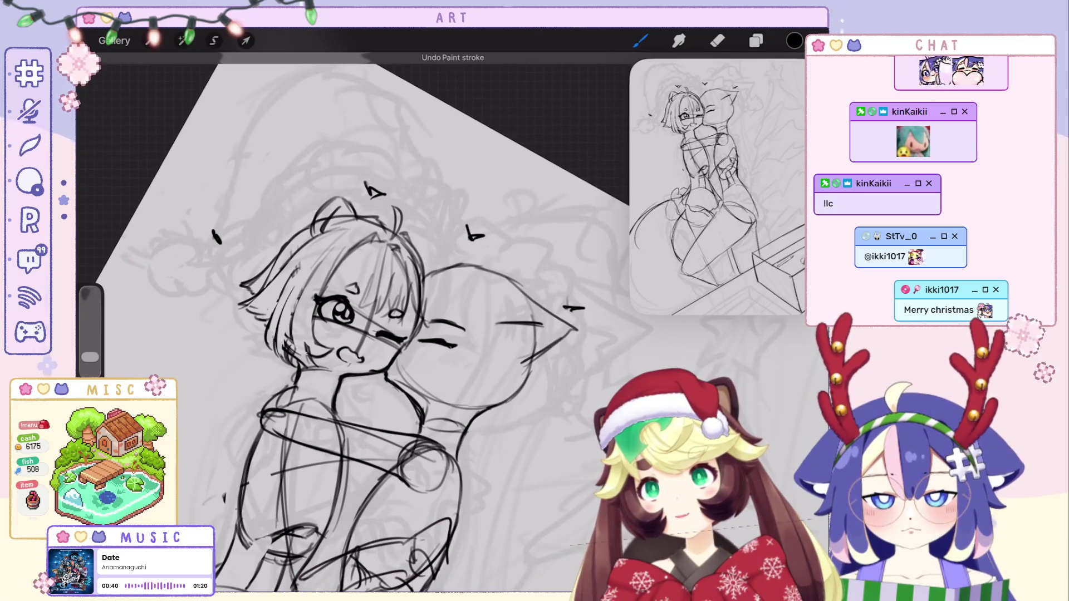
pyautogui.scroll(5, 423, 278)
pyautogui.scroll(3, 423, 278)
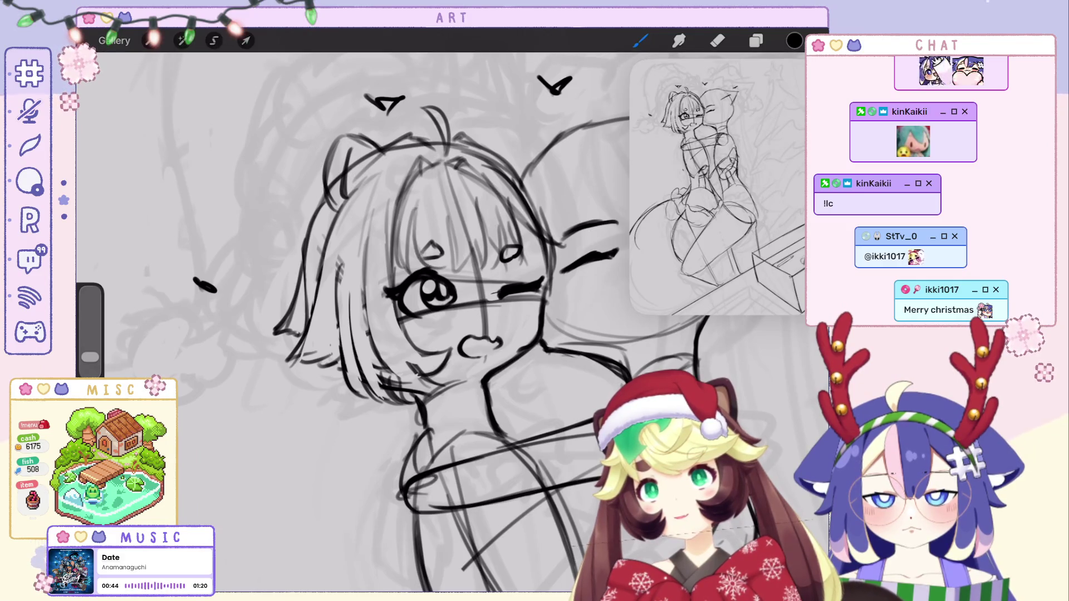
# Step: Try a short strand line in the bangs, then undo it and nearby strokes
pyautogui.moveTo(423, 220); pyautogui.dragTo(426, 255)
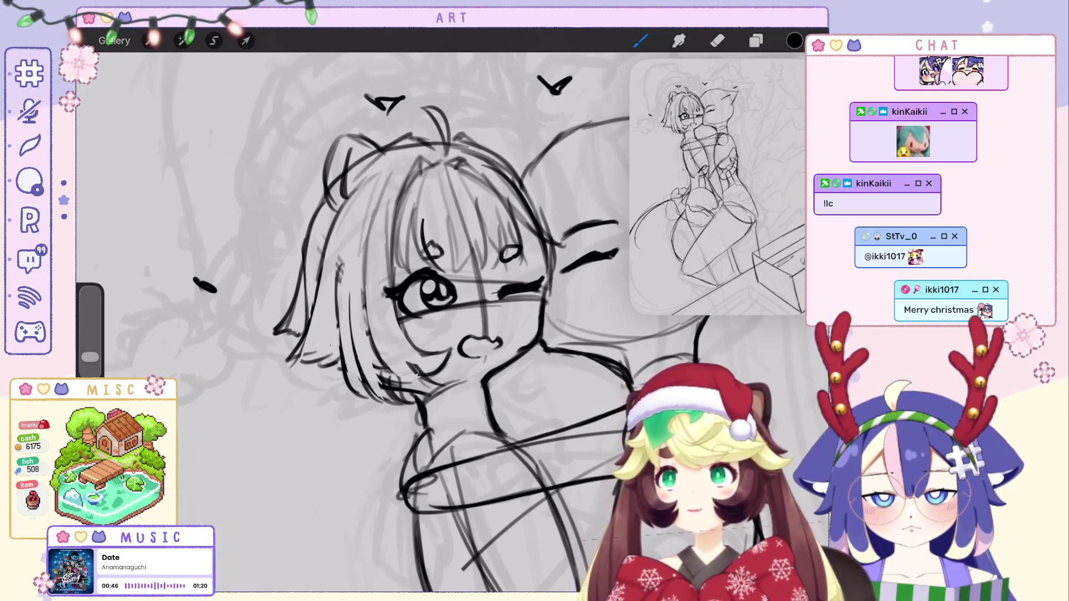
pyautogui.hotkey('ctrl', 'z')
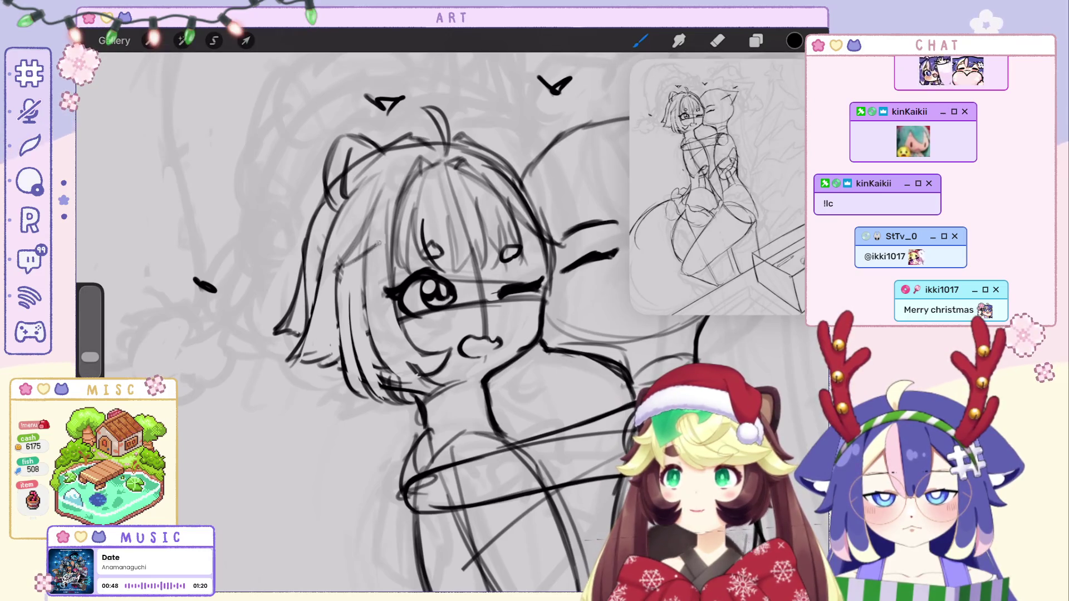
pyautogui.hotkey('ctrl', 'z')
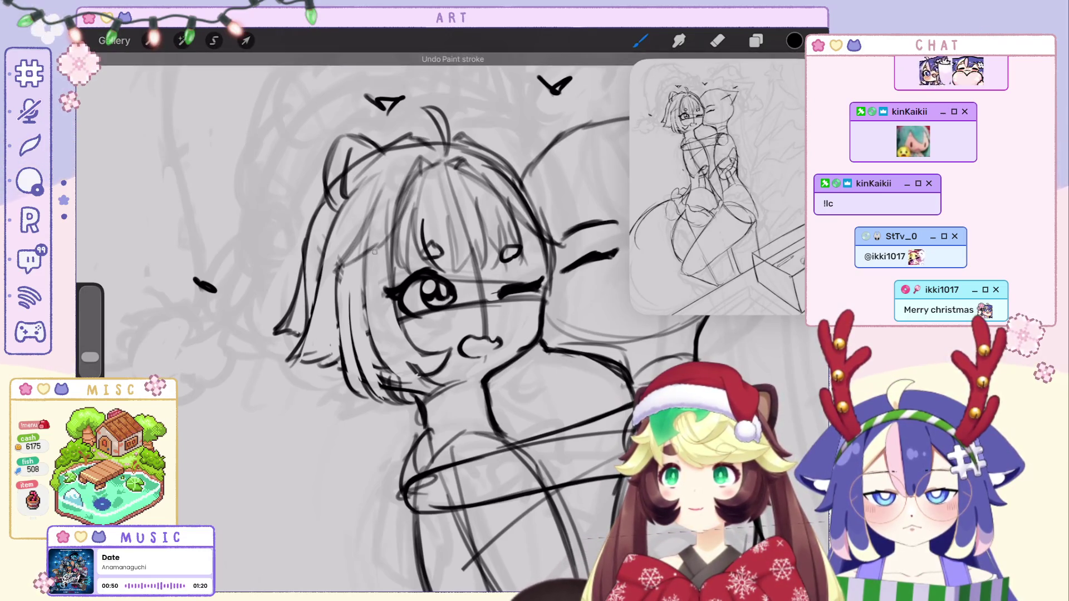
pyautogui.hotkey('ctrl', 'z')
pyautogui.scroll(-3, 391, 323)
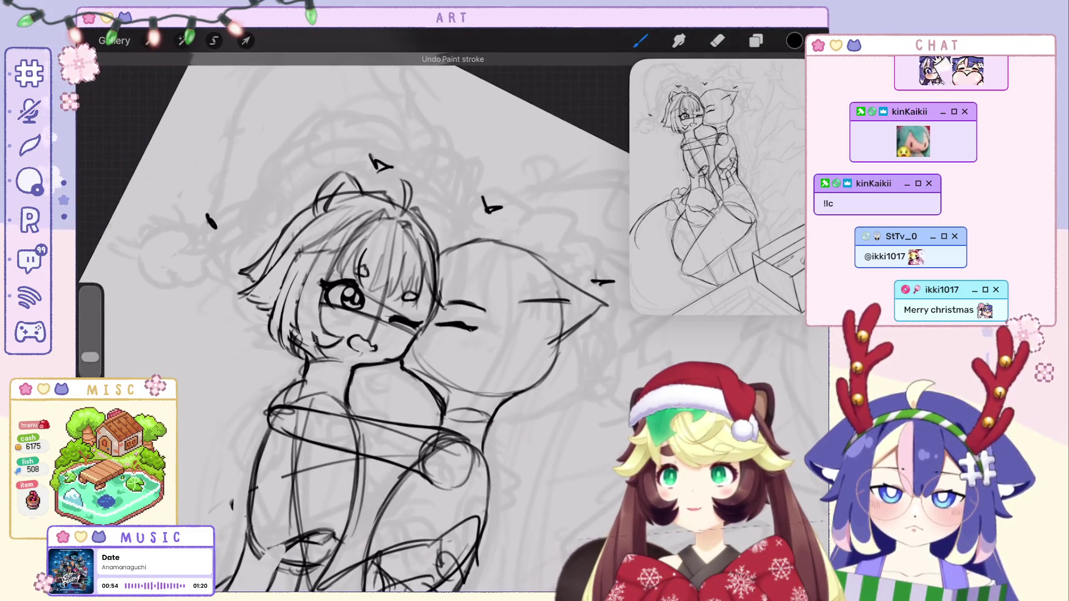
pyautogui.scroll(3, 445, 278)
# Step: Switch to a larger eraser and rotate the canvas to a better working angle
pyautogui.press('e')
pyautogui.scroll(3, 446, 307)
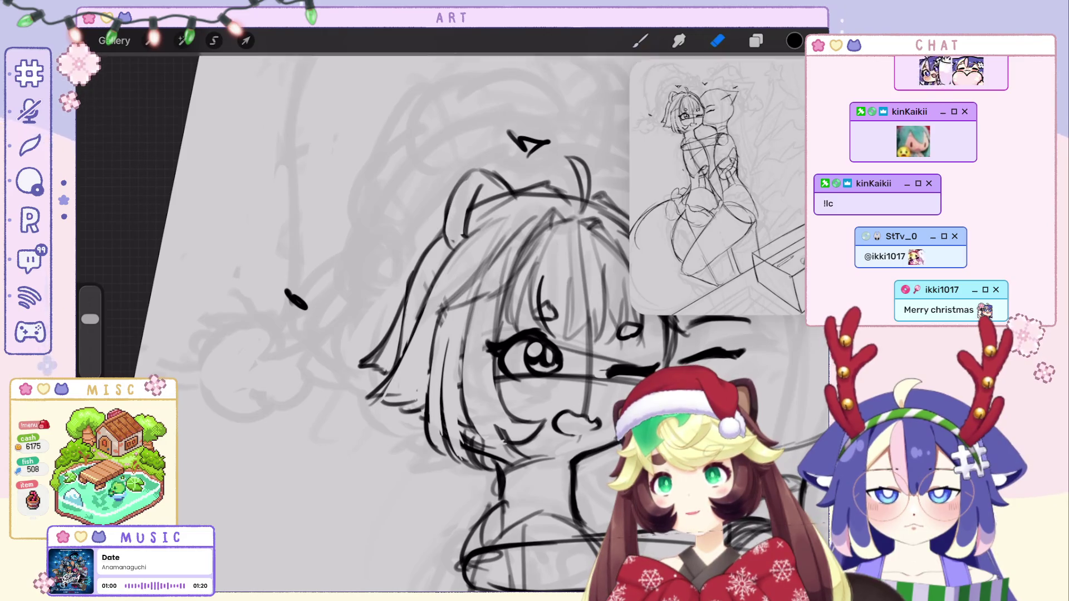
pyautogui.scroll(-3, 445, 324)
pyautogui.scroll(3, 445, 323)
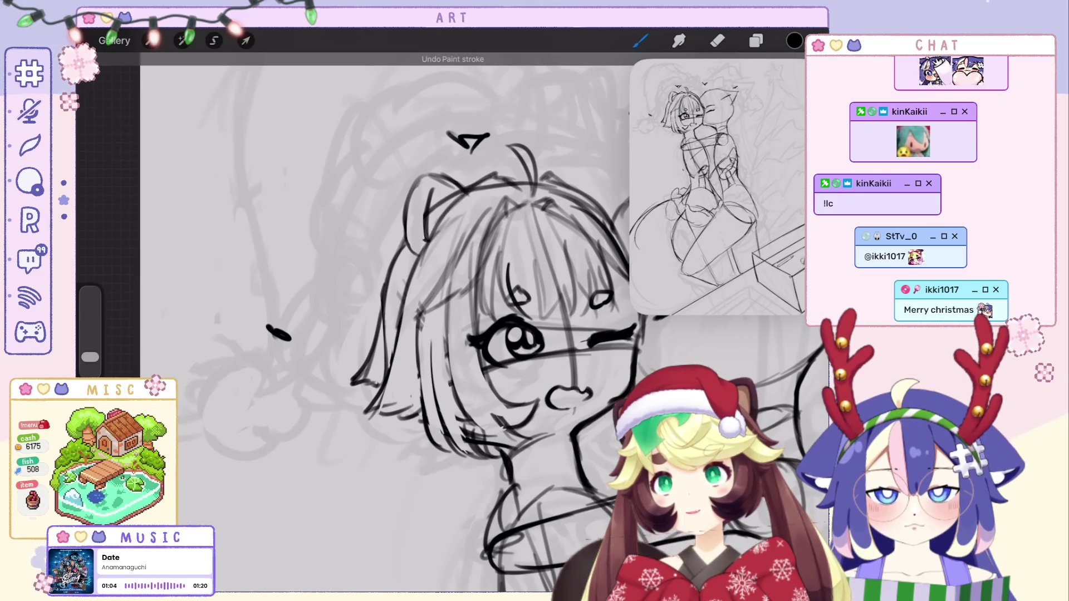
pyautogui.scroll(2, 390, 323)
pyautogui.click(717, 40)
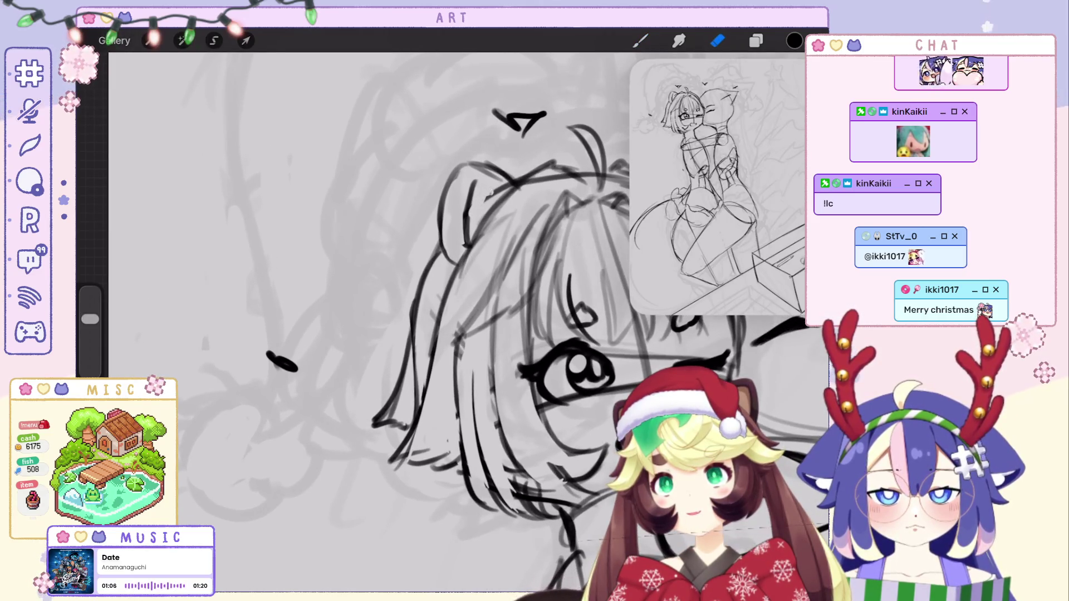
pyautogui.scroll(-3, 446, 323)
pyautogui.scroll(2, 445, 323)
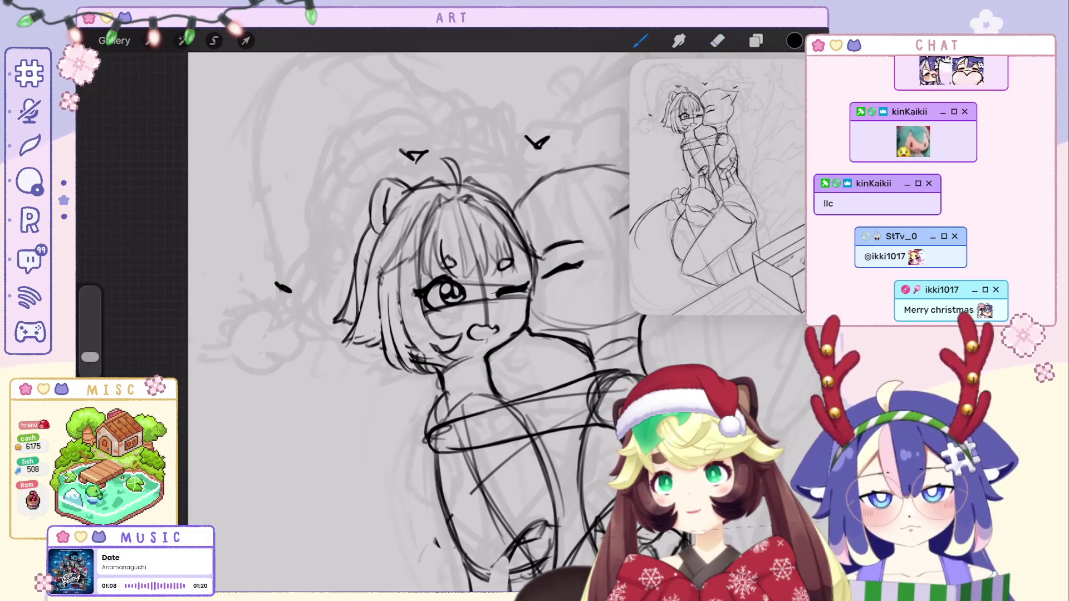
pyautogui.moveTo(445, 293); pyautogui.dragTo(440, 312)
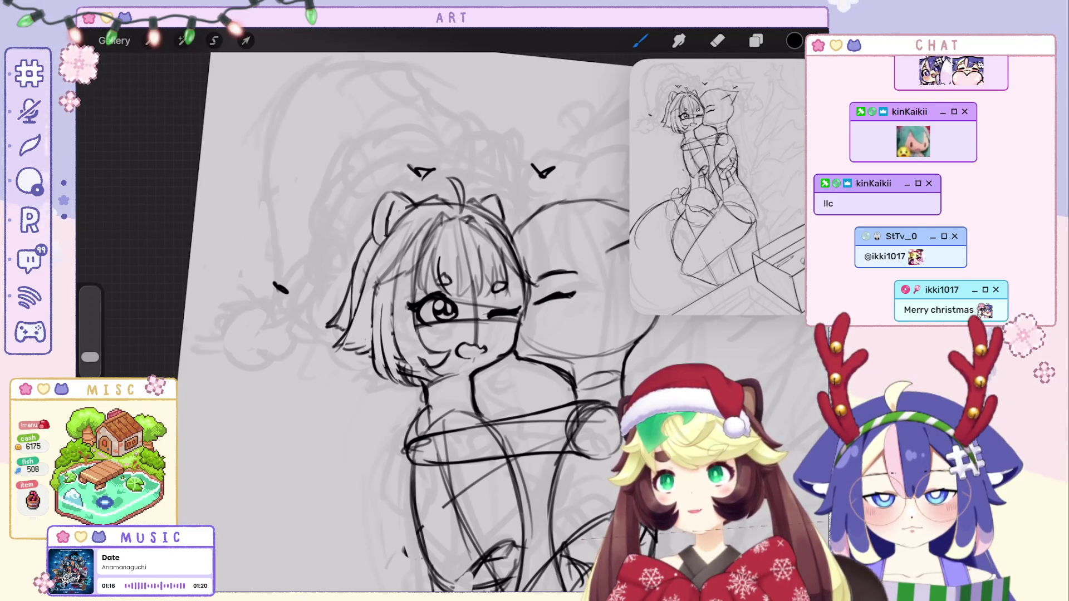
pyautogui.scroll(-3, 418, 312)
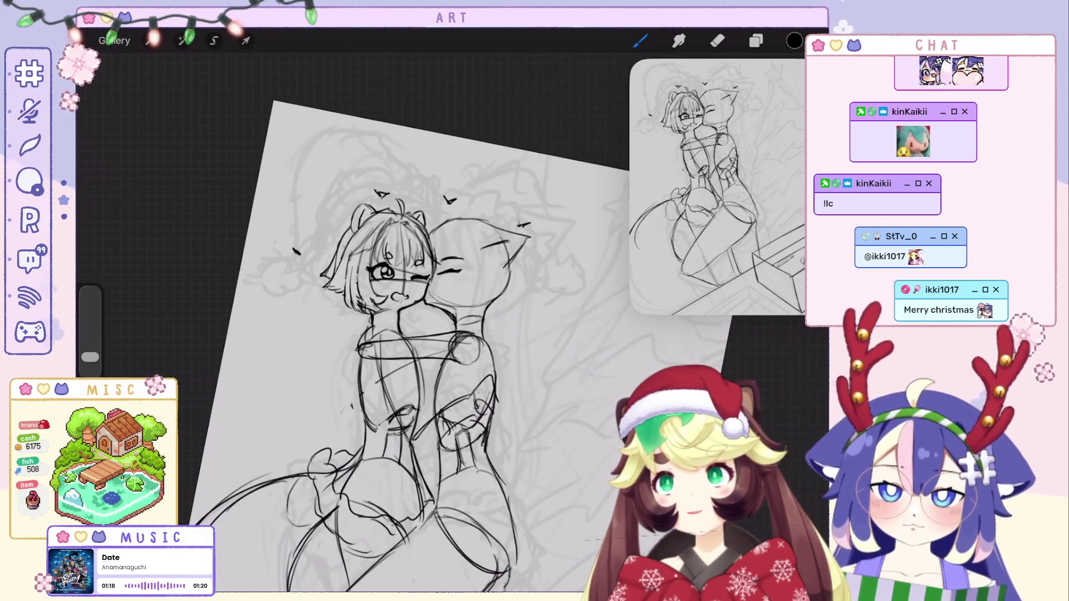
pyautogui.scroll(3, 390, 278)
pyautogui.scroll(3, 474, 306)
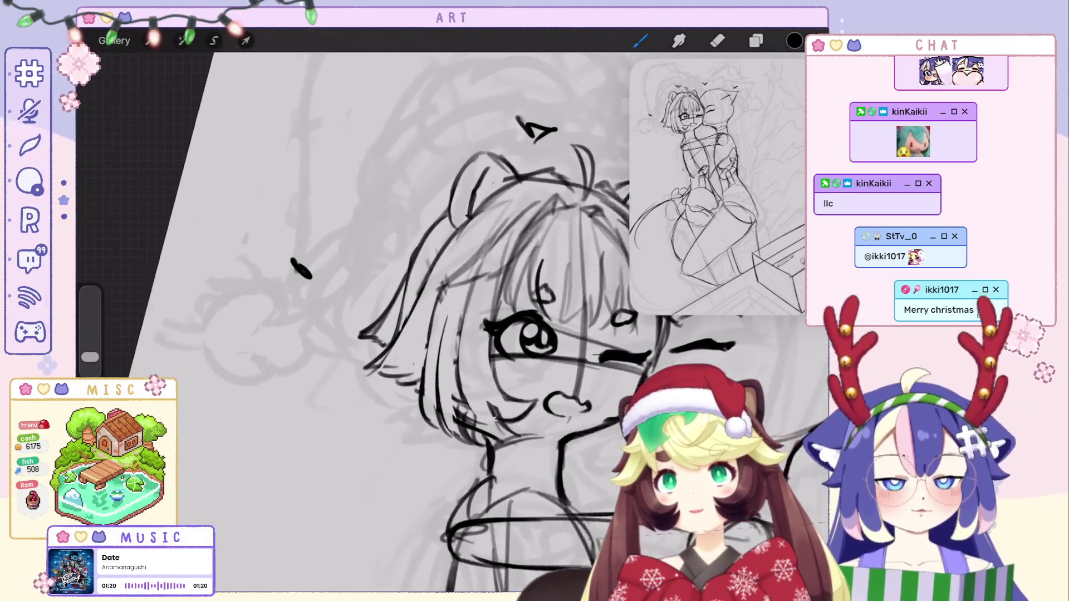
pyautogui.hscroll(-2, 557, 334)
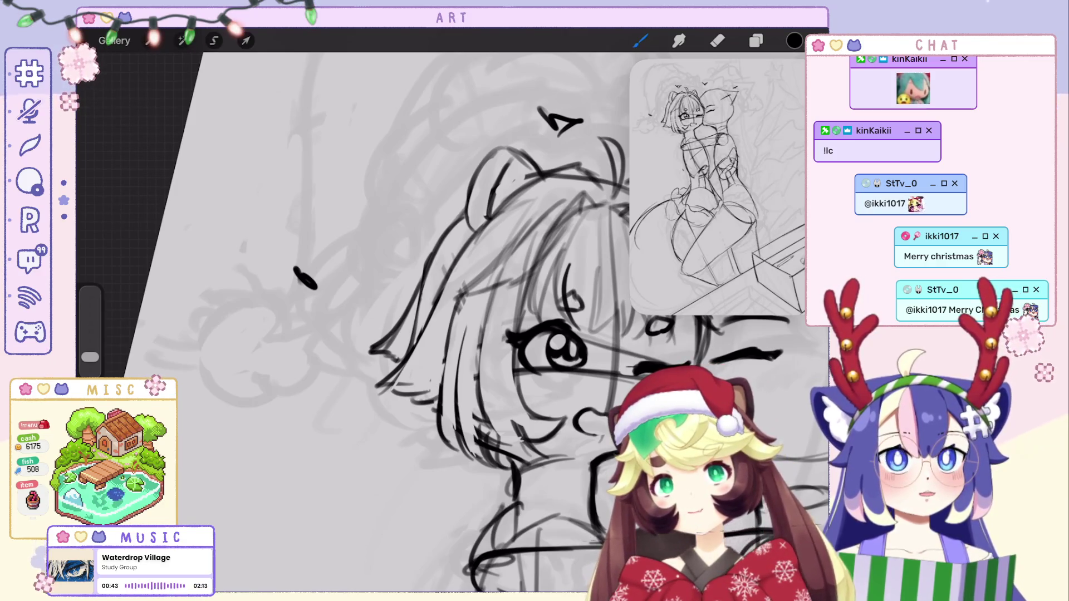
# Step: Toggle between a larger eraser and a smaller brush while zooming around the faces
pyautogui.scroll(-5, 423, 323)
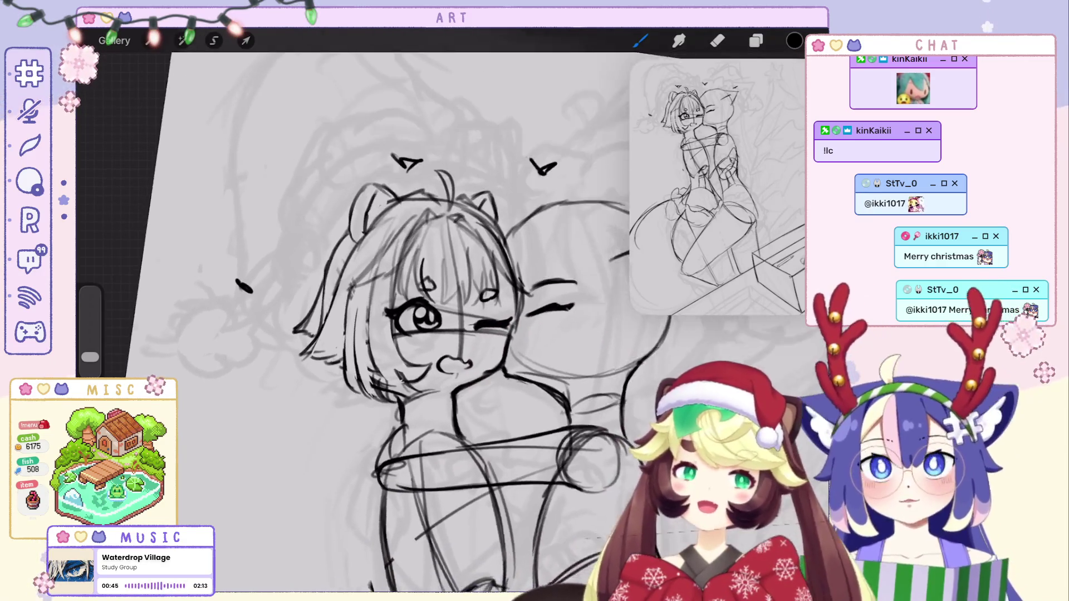
pyautogui.scroll(5, 423, 324)
pyautogui.press('e')
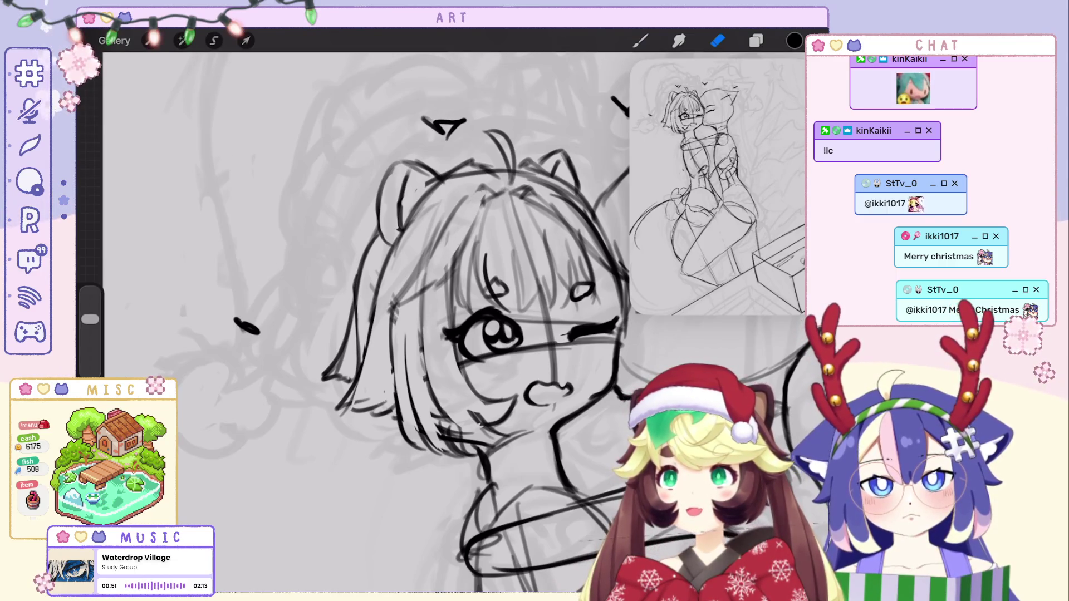
pyautogui.press('b')
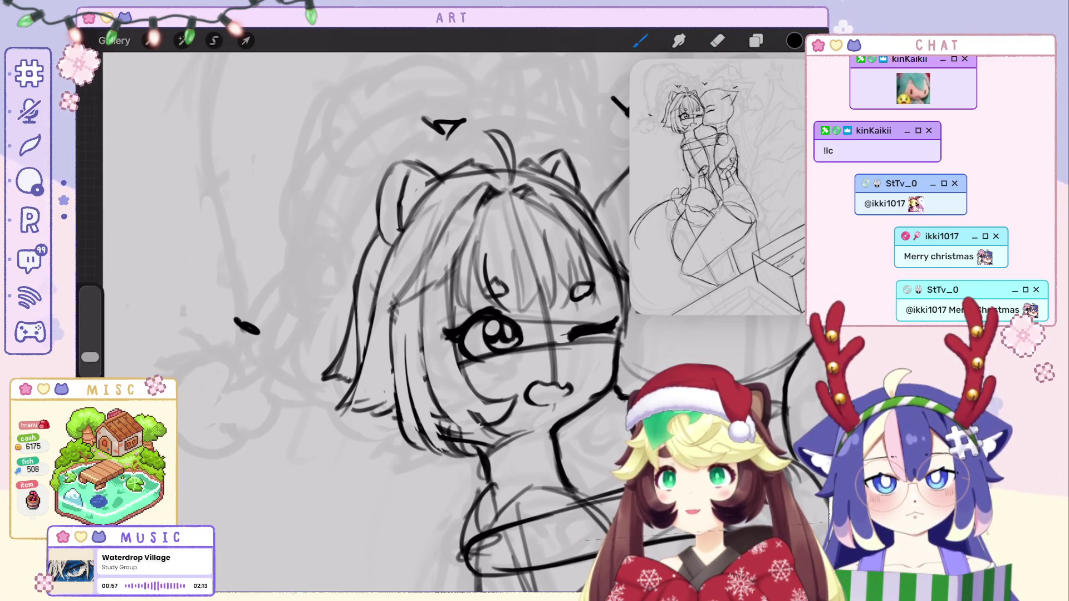
pyautogui.scroll(-3, 368, 323)
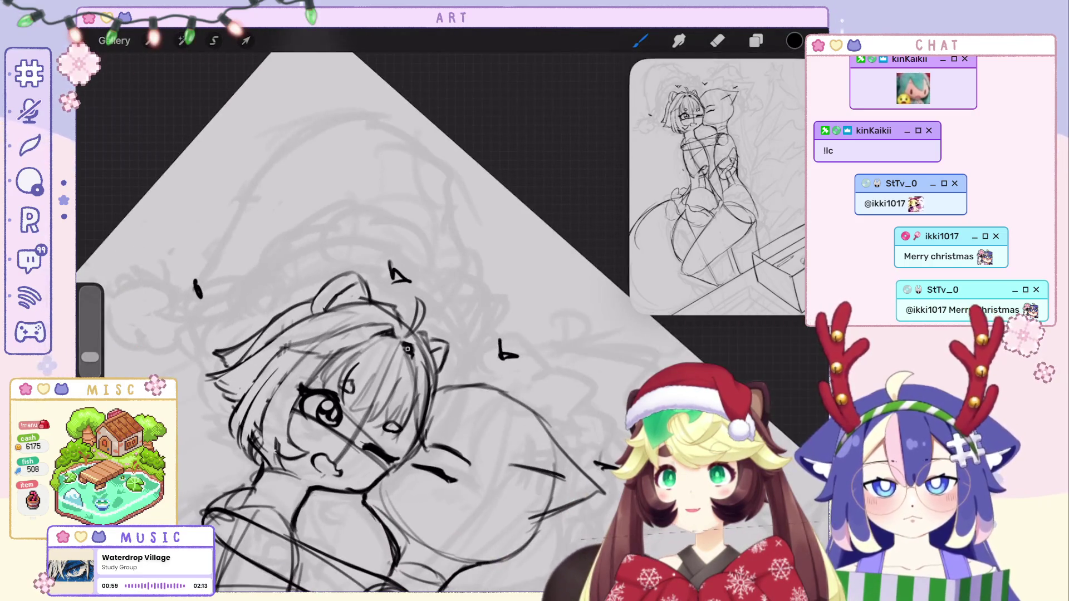
pyautogui.scroll(-2, 406, 417)
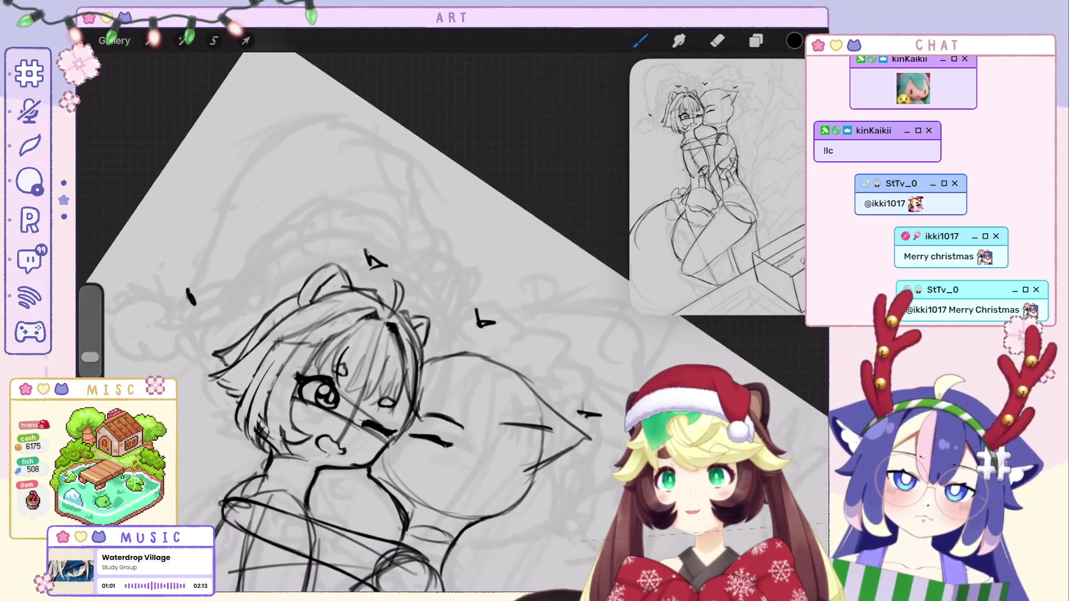
pyautogui.scroll(3, 362, 323)
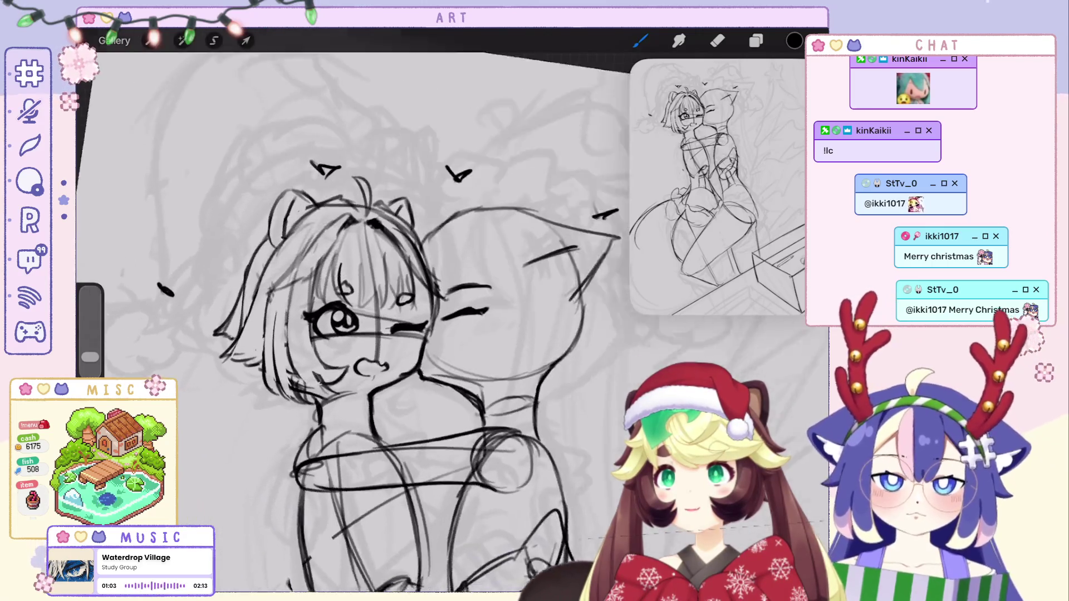
pyautogui.scroll(-5, 357, 323)
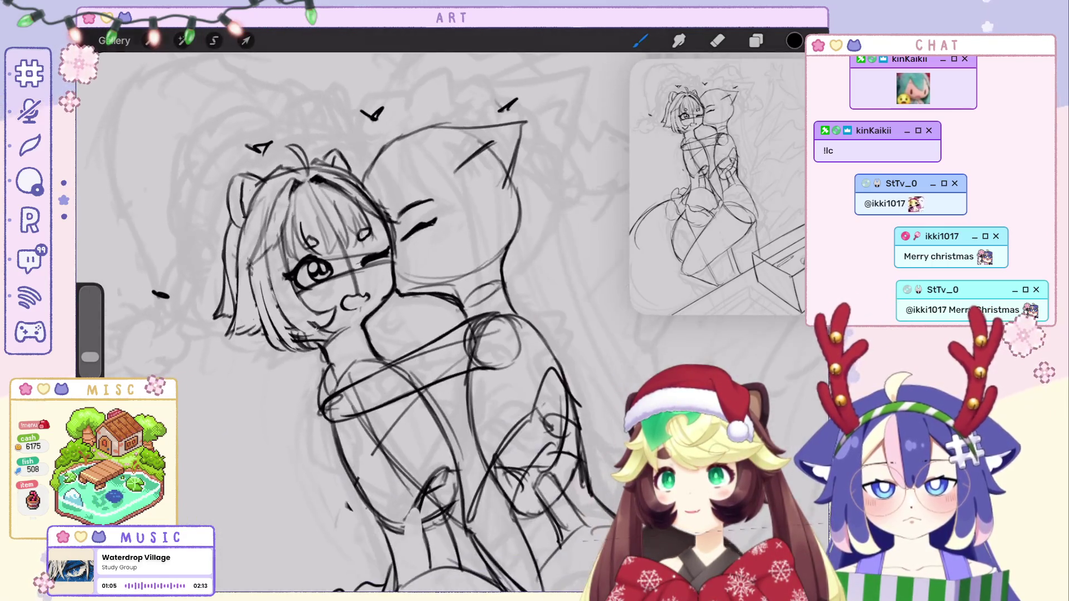
pyautogui.scroll(3, 390, 279)
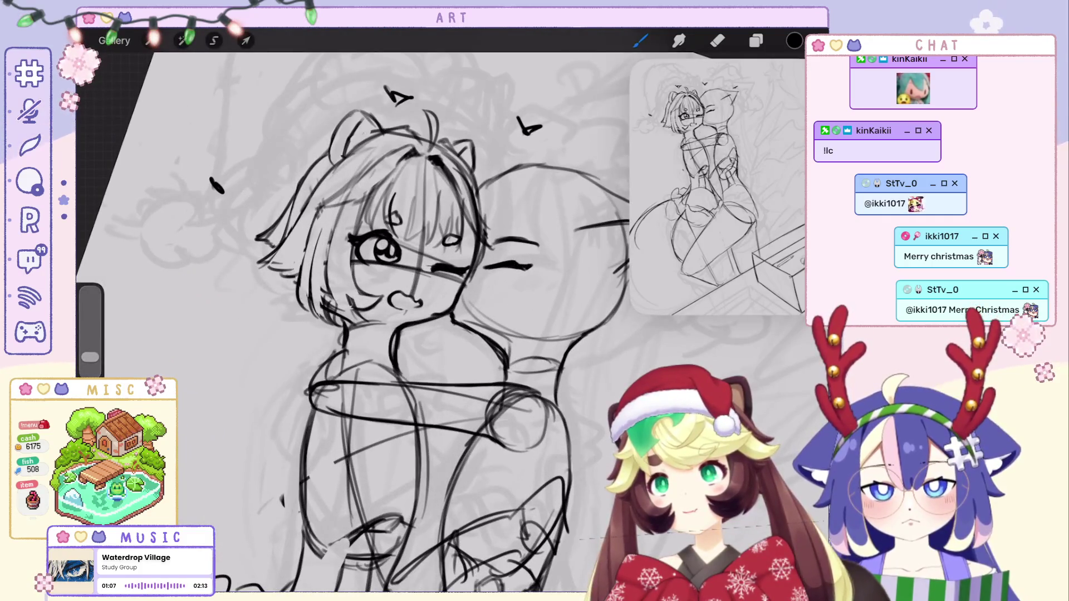
pyautogui.scroll(2, 451, 323)
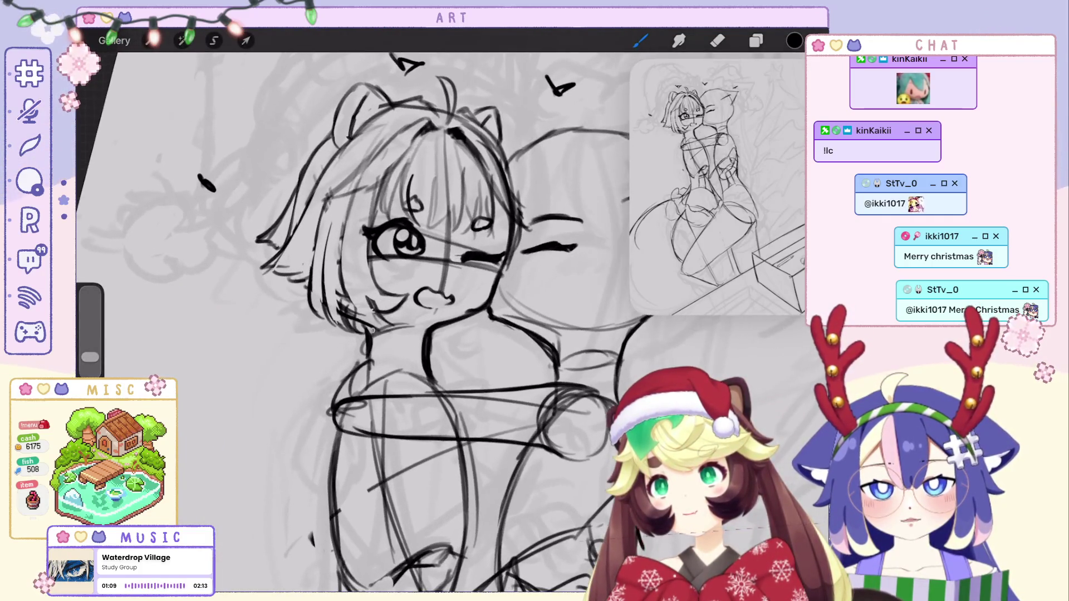
pyautogui.scroll(3, 390, 279)
# Step: Erase stray lines around the faces, then undo the last two erase strokes
pyautogui.press('e')
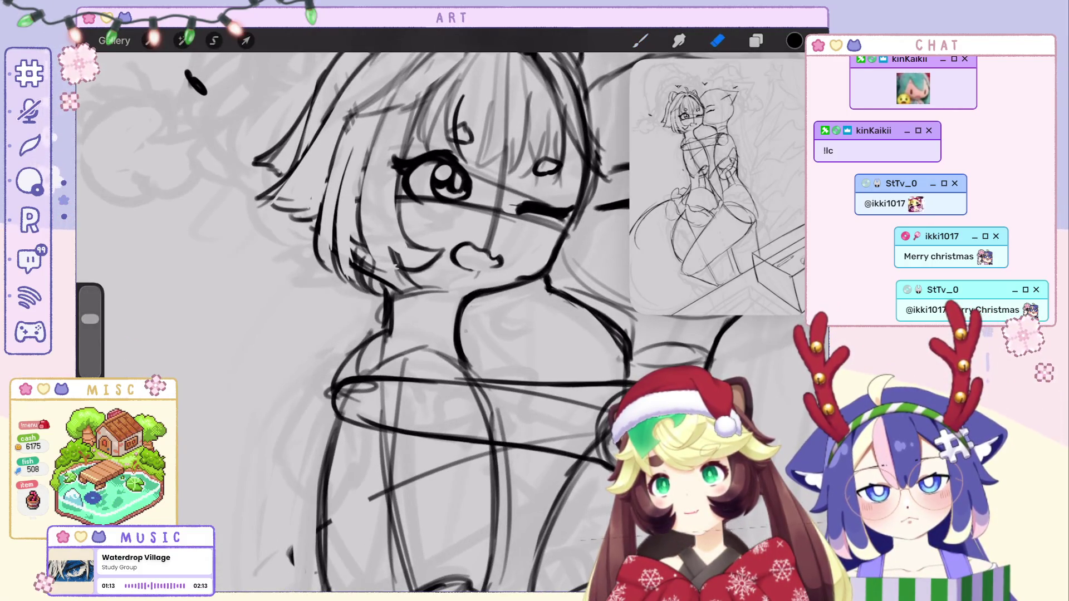
pyautogui.hotkey('ctrl', 'z')
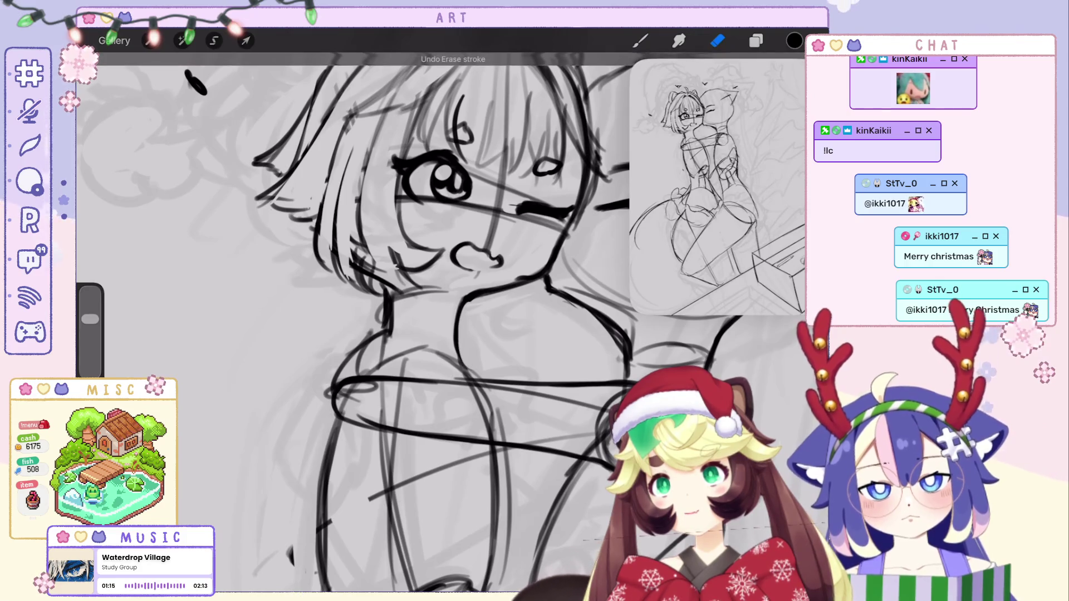
pyautogui.hotkey('ctrl', 'z')
pyautogui.scroll(-1, 390, 279)
pyautogui.moveTo(401, 190); pyautogui.dragTo(295, 151)
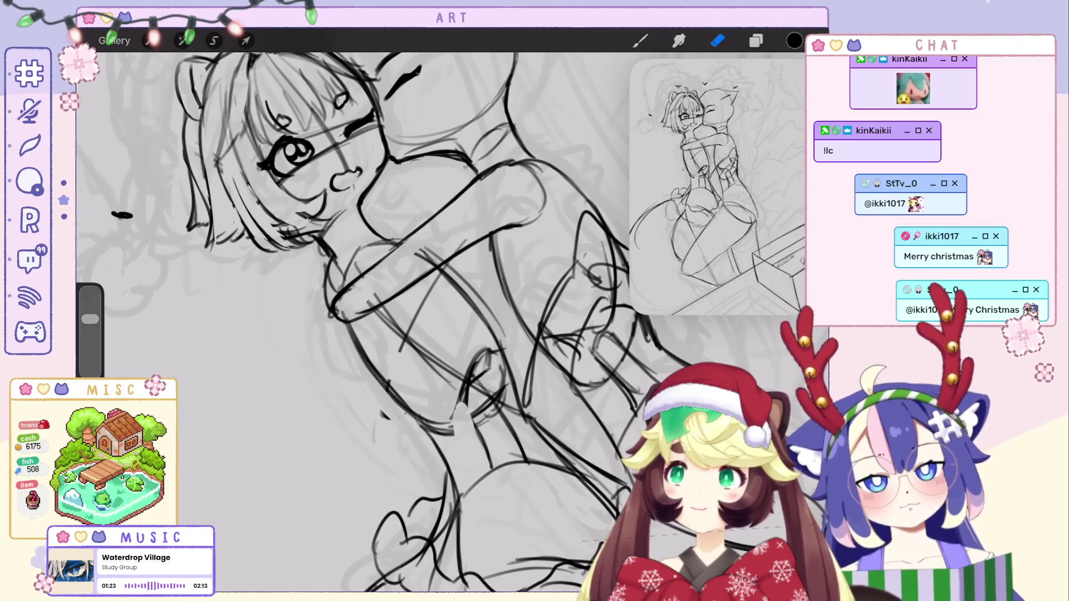
# Step: Return to the brush and redraw the body pencil lines, undoing six failed strokes
pyautogui.scroll(-5, 452, 323)
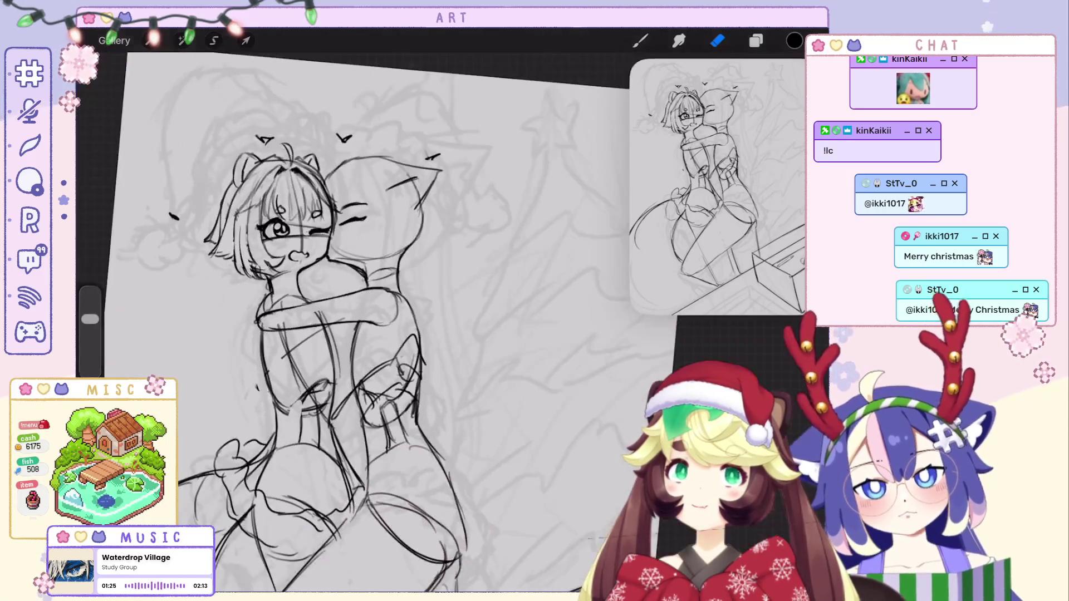
pyautogui.scroll(5, 391, 278)
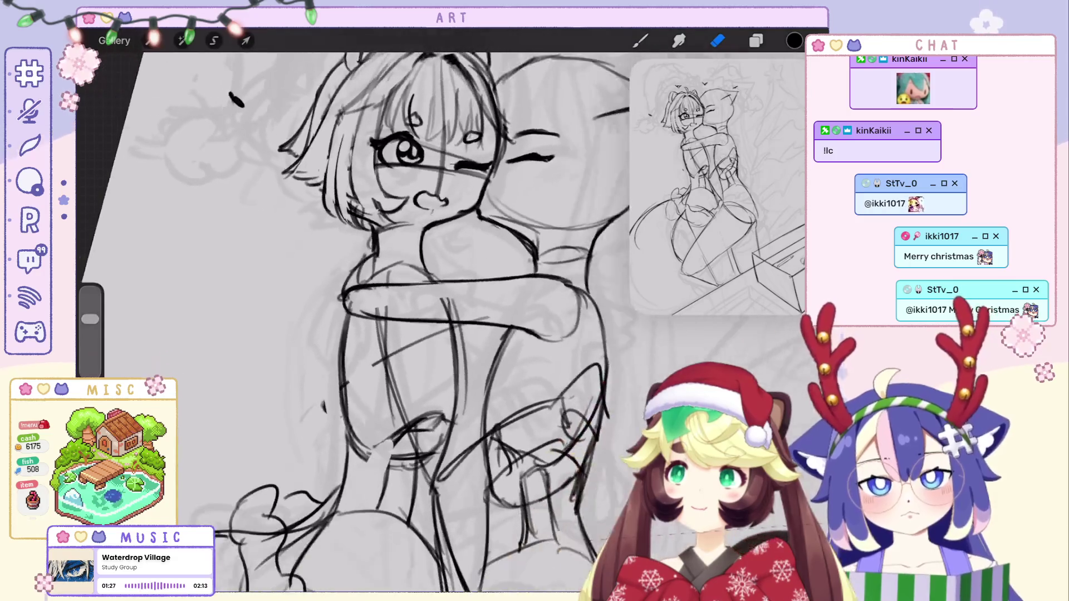
pyautogui.scroll(-1, 391, 278)
pyautogui.click(641, 41)
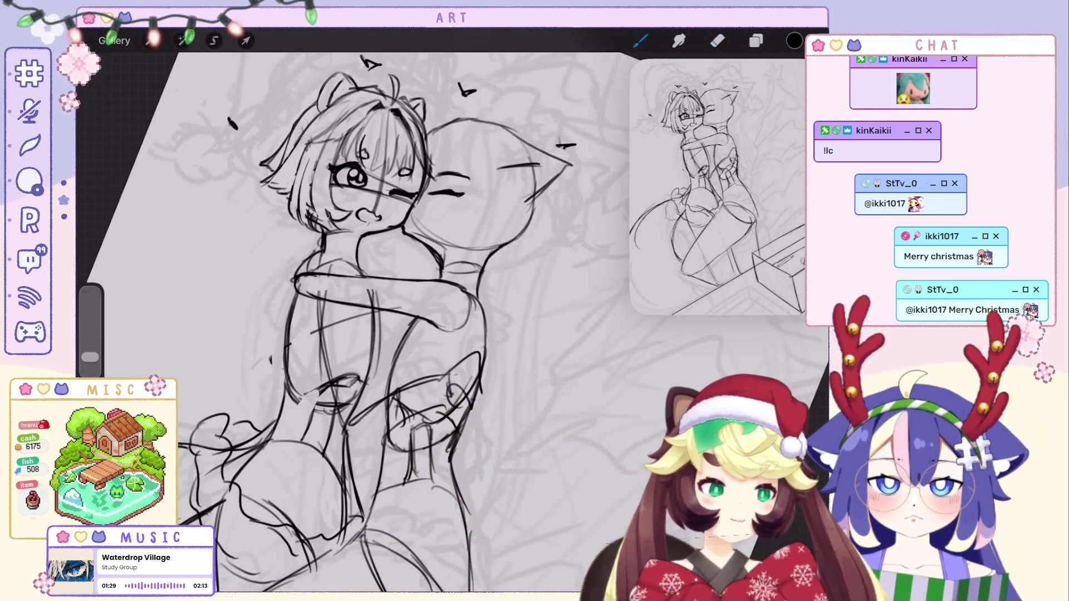
pyautogui.hotkey('ctrl', 'z')
pyautogui.scroll(3, 446, 279)
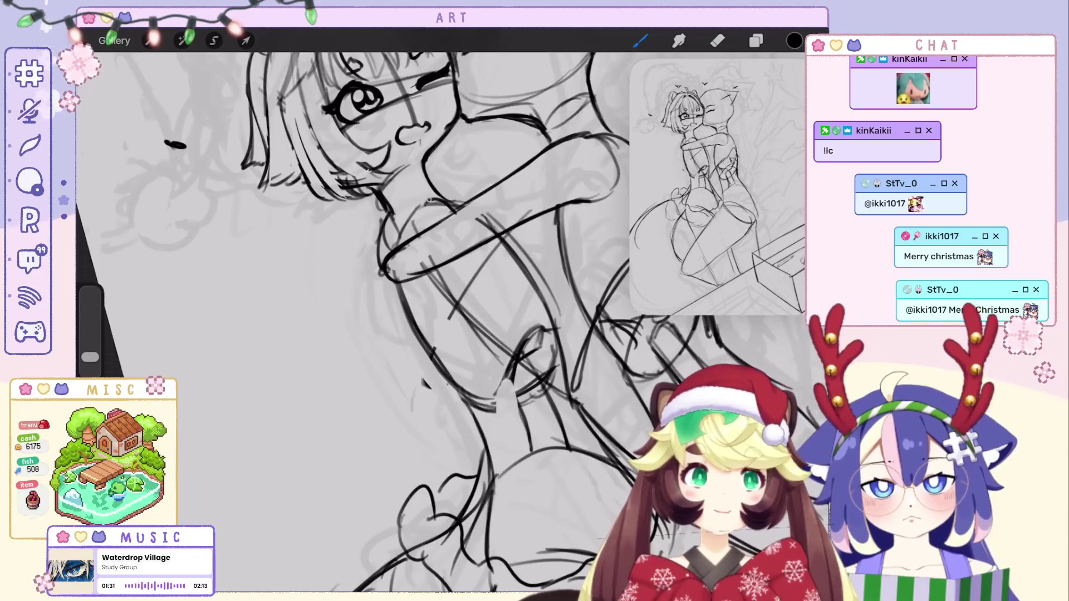
pyautogui.hotkey('ctrl', 'z')
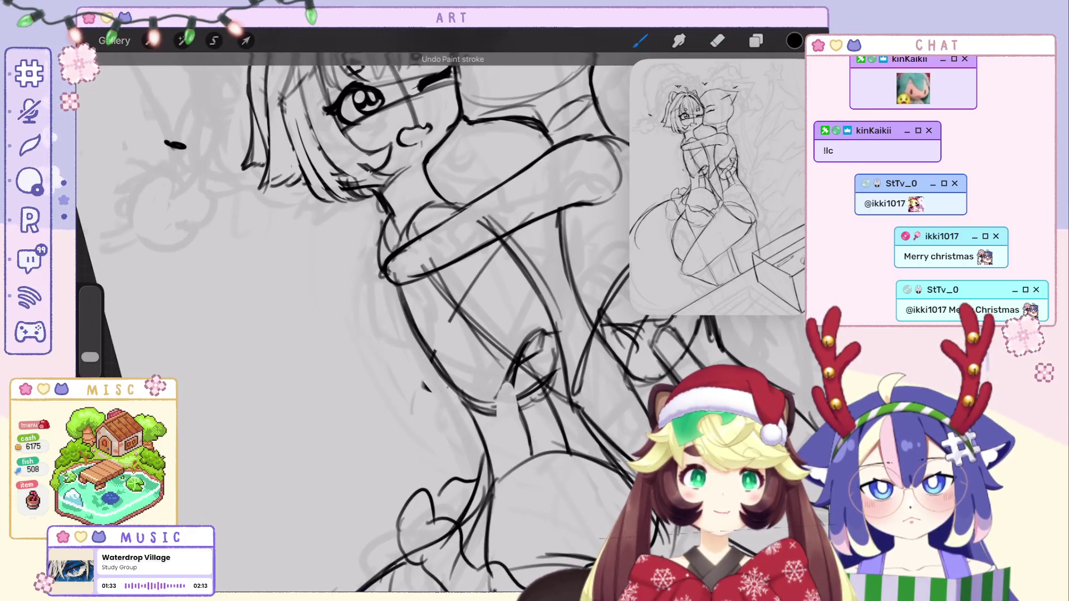
pyautogui.scroll(-3, 390, 307)
pyautogui.hotkey('ctrl', 'z')
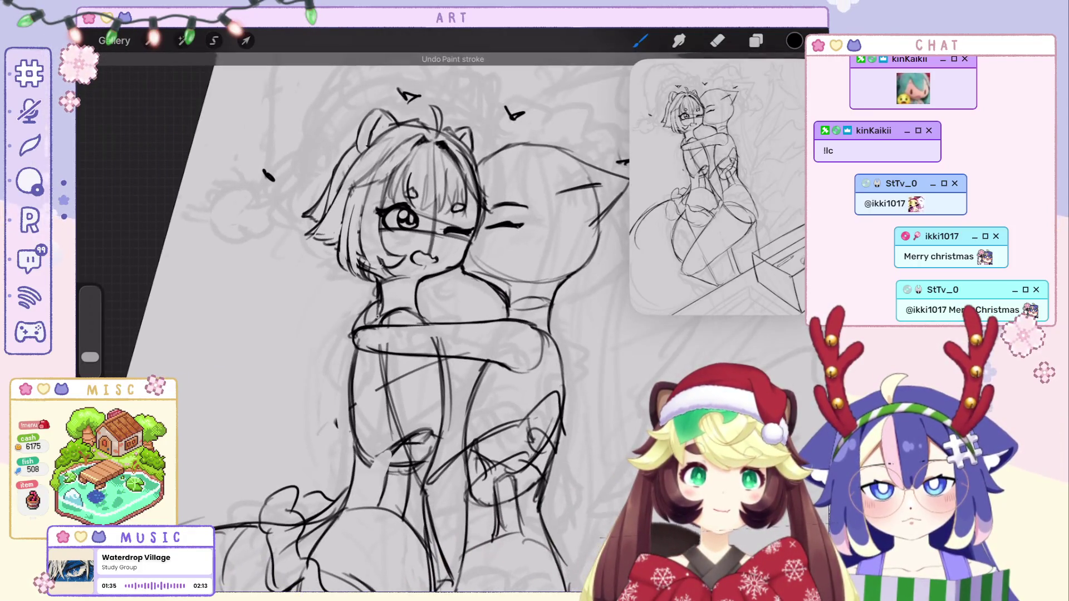
pyautogui.hotkey('ctrl', 'z')
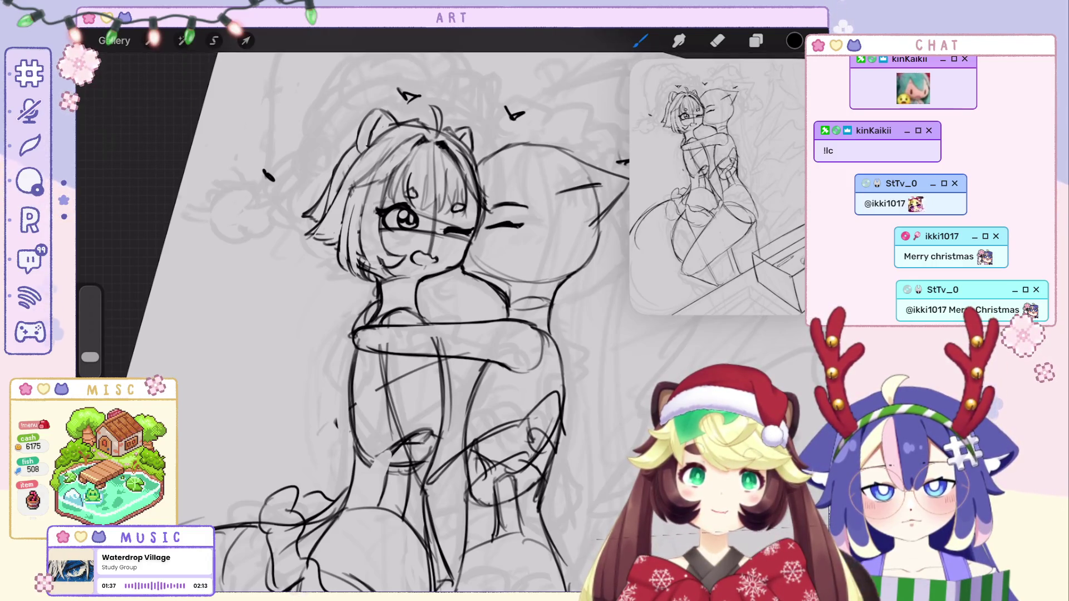
pyautogui.hotkey('ctrl', 'z')
pyautogui.scroll(-3, 390, 307)
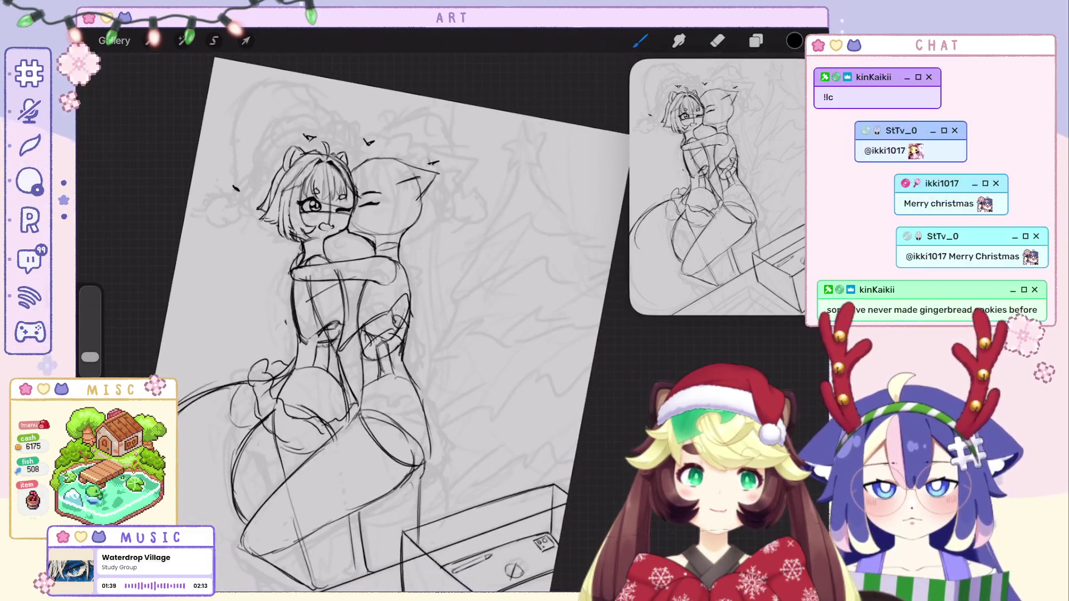
pyautogui.hotkey('ctrl', 'z')
pyautogui.hotkey('ctrl', 'z')
# Step: Keep reworking the body and box lines, undoing three more unwanted strokes
pyautogui.scroll(-2, 390, 307)
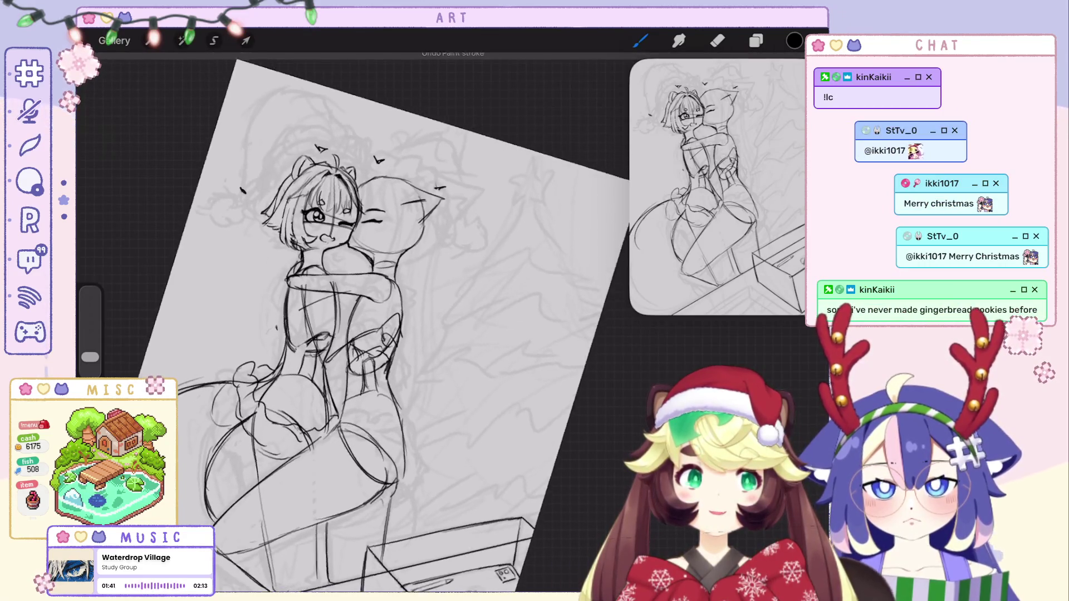
pyautogui.scroll(-1, 389, 307)
pyautogui.scroll(3, 362, 312)
pyautogui.scroll(1, 362, 311)
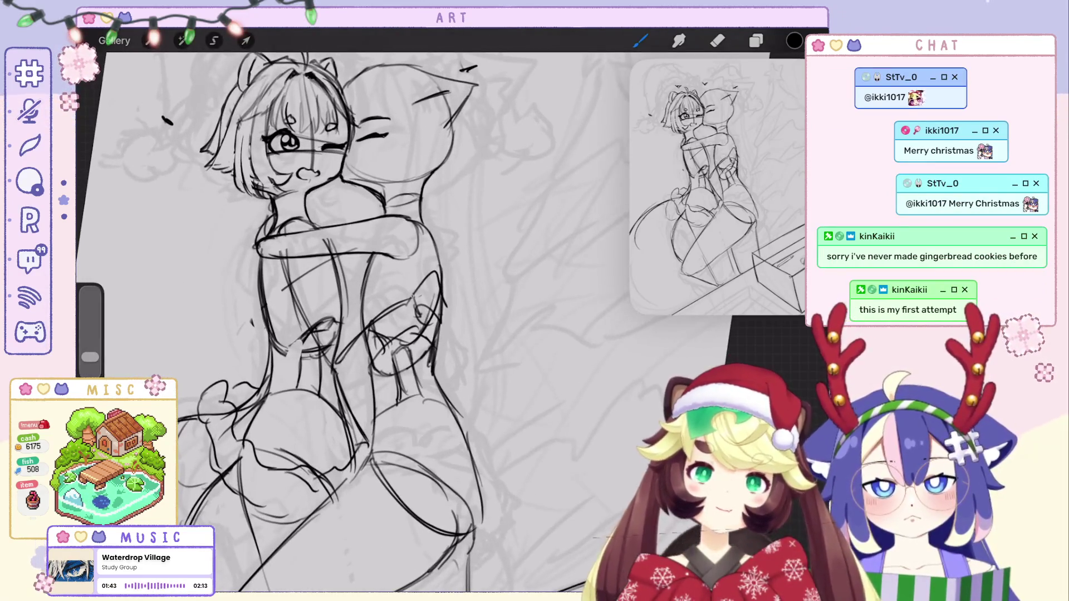
pyautogui.hotkey('ctrl', 'z')
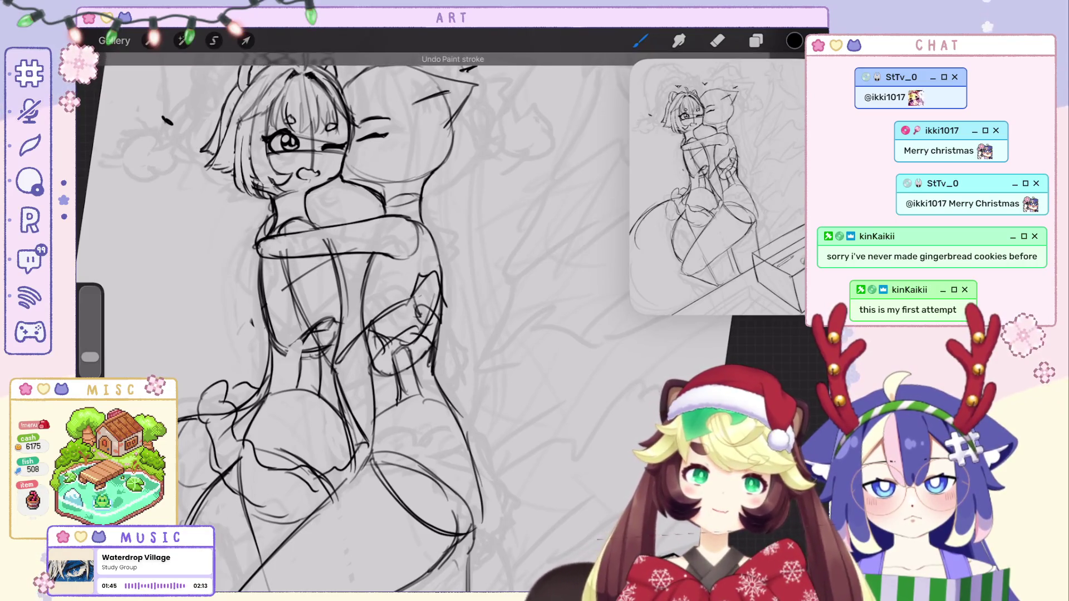
pyautogui.scroll(-1, 362, 311)
pyautogui.scroll(-1, 362, 311)
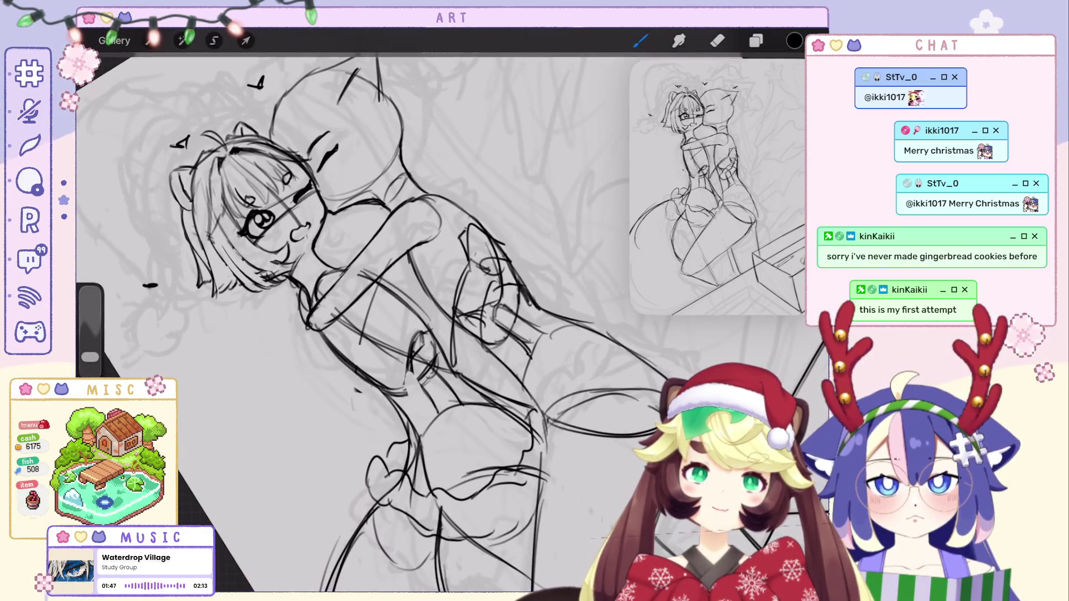
pyautogui.scroll(-2, 362, 312)
pyautogui.scroll(-2, 361, 312)
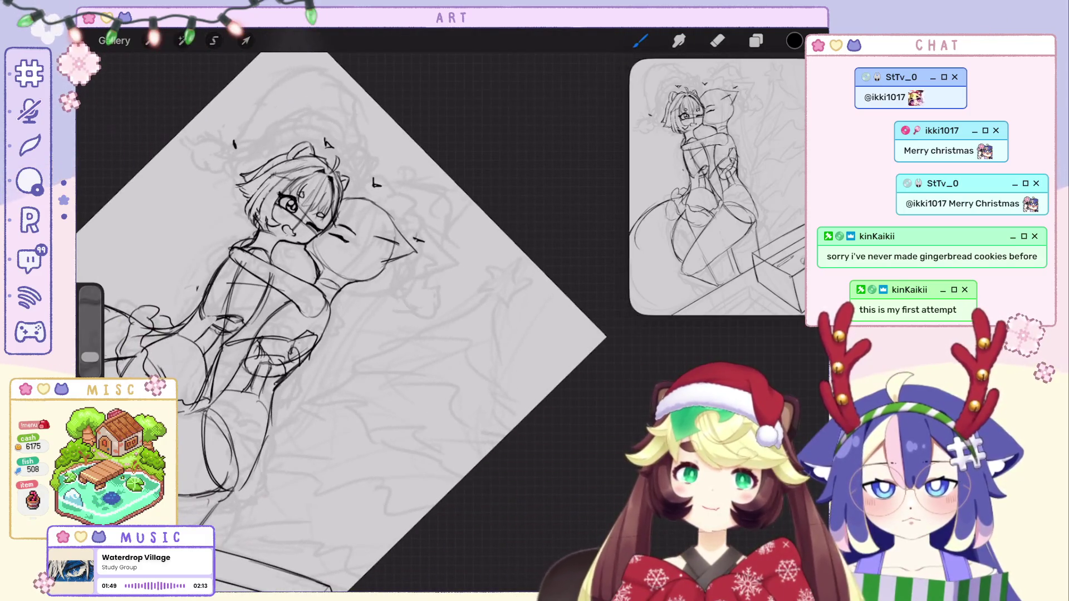
pyautogui.scroll(2, 362, 311)
pyautogui.scroll(1, 362, 312)
pyautogui.hotkey('ctrl', 'z')
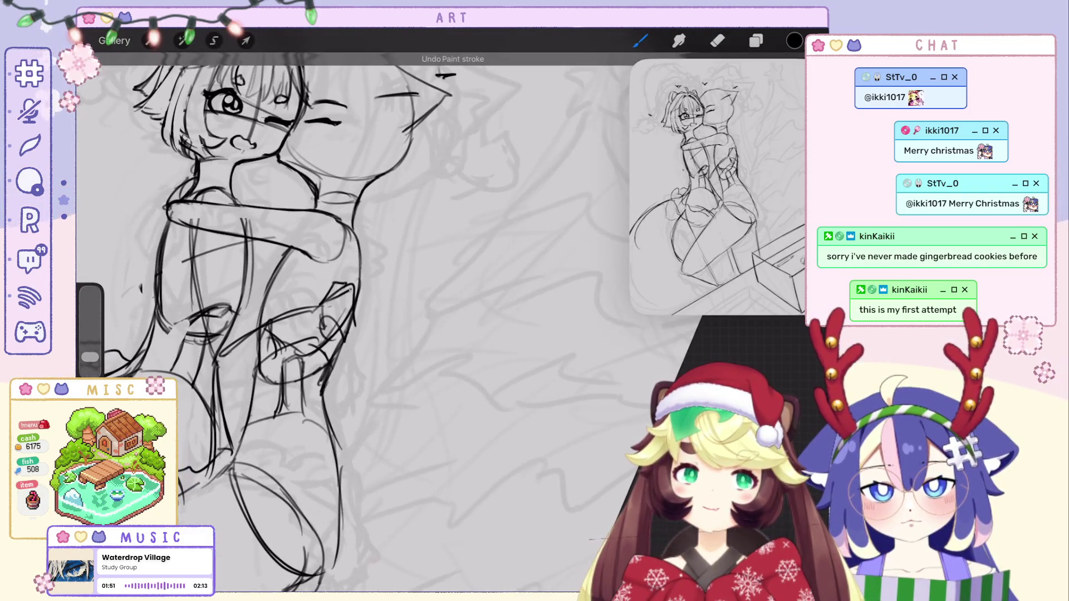
pyautogui.hotkey('ctrl', 'z')
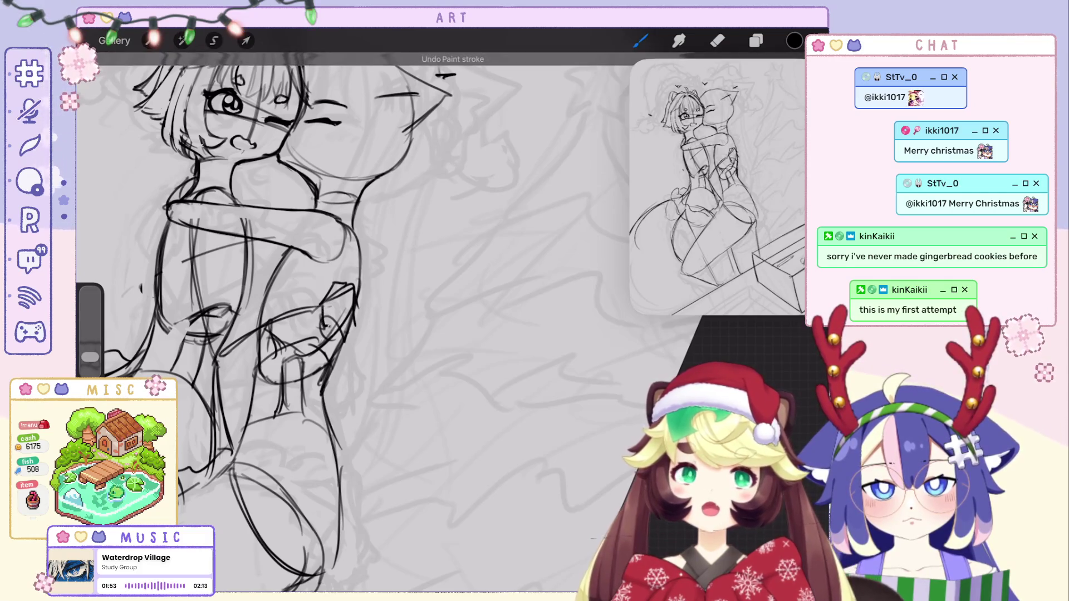
# Step: Draw the pen and round mark on top of the box, removing a small stray stroke
pyautogui.scroll(-2, 362, 312)
pyautogui.scroll(1, 362, 312)
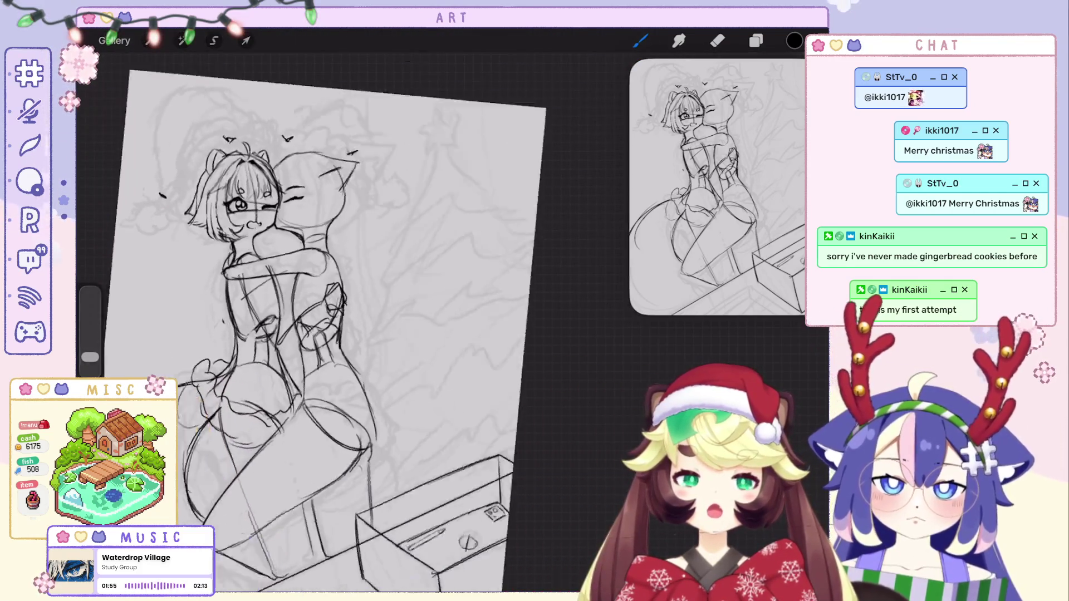
pyautogui.scroll(1, 362, 312)
pyautogui.scroll(-2, 362, 312)
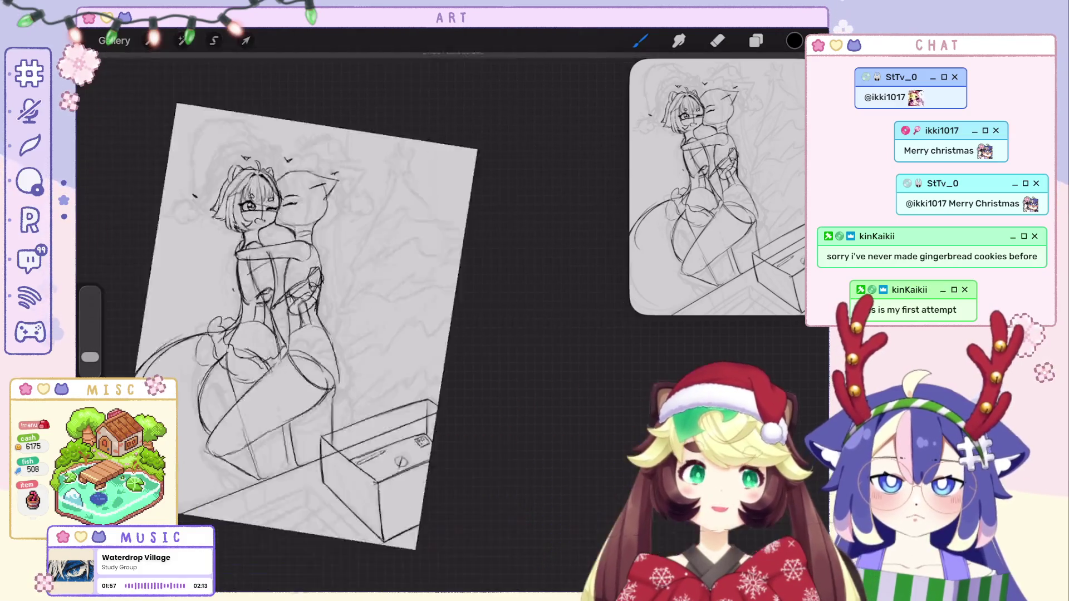
pyautogui.scroll(3, 362, 312)
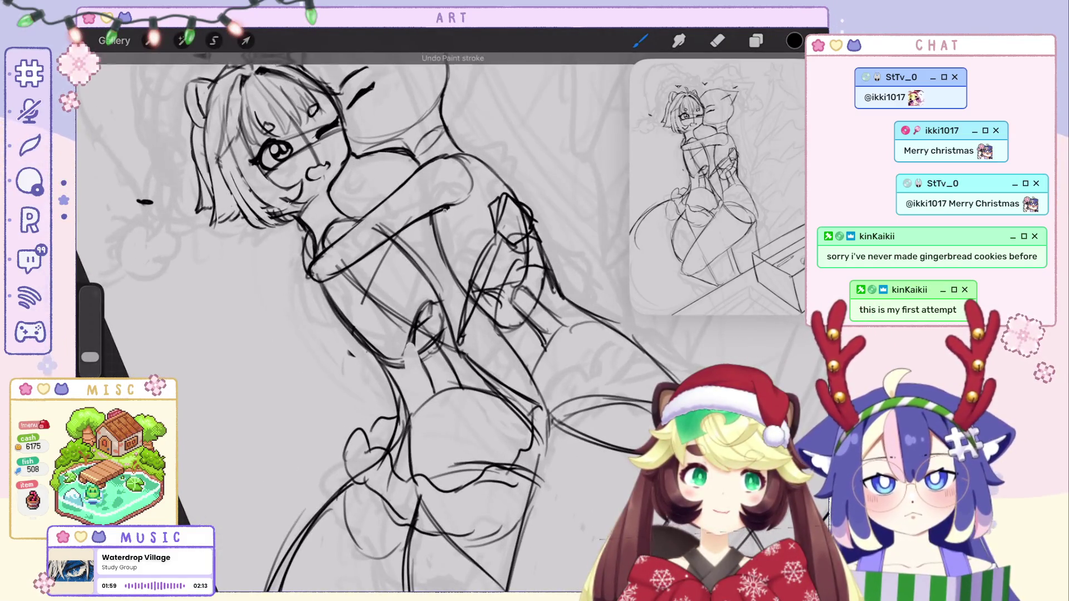
pyautogui.scroll(-1, 362, 312)
pyautogui.scroll(-2, 362, 312)
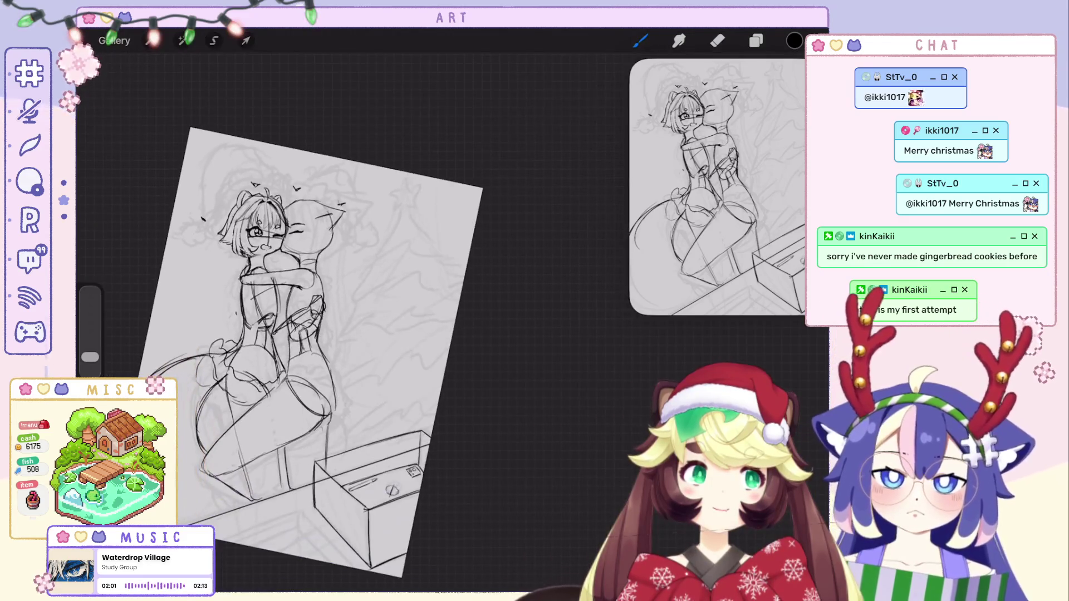
pyautogui.scroll(2, 334, 312)
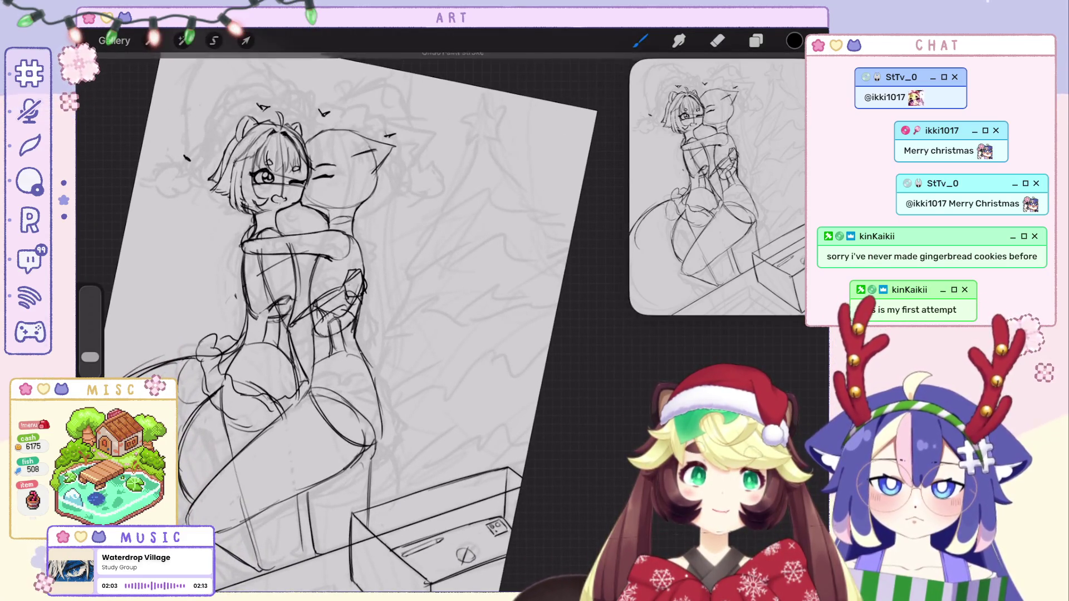
pyautogui.scroll(1, 334, 312)
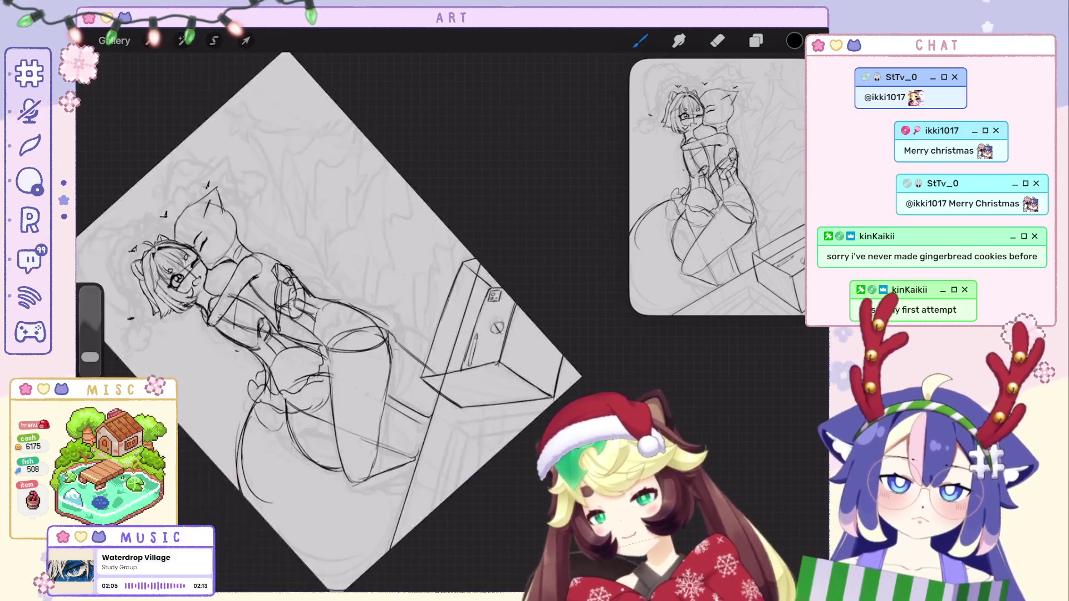
pyautogui.scroll(3, 357, 323)
pyautogui.hotkey('ctrl', 'z')
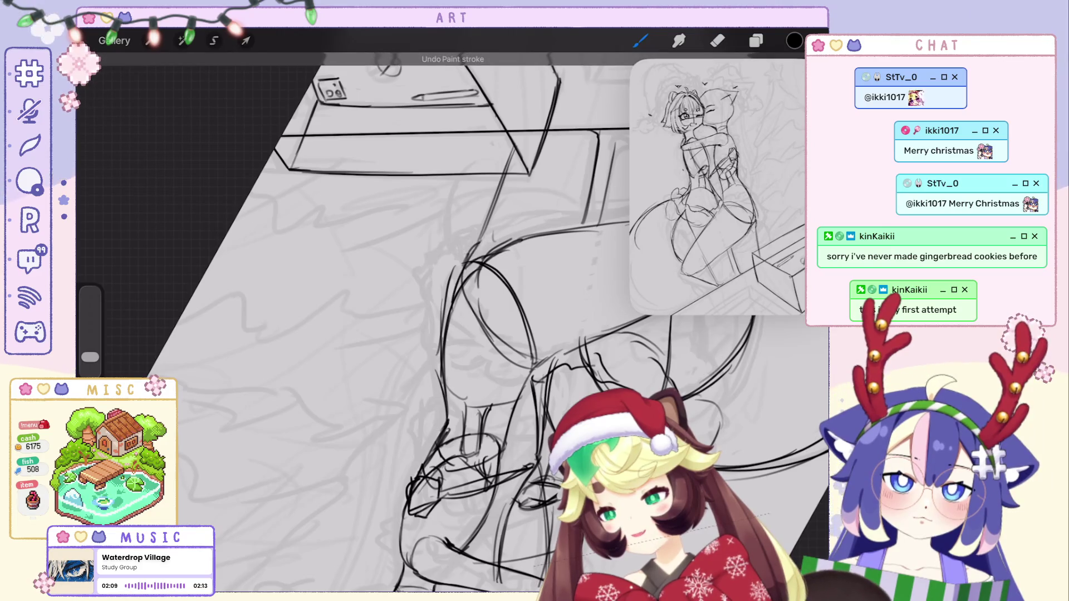
pyautogui.scroll(-3, 334, 362)
pyautogui.scroll(-3, 307, 318)
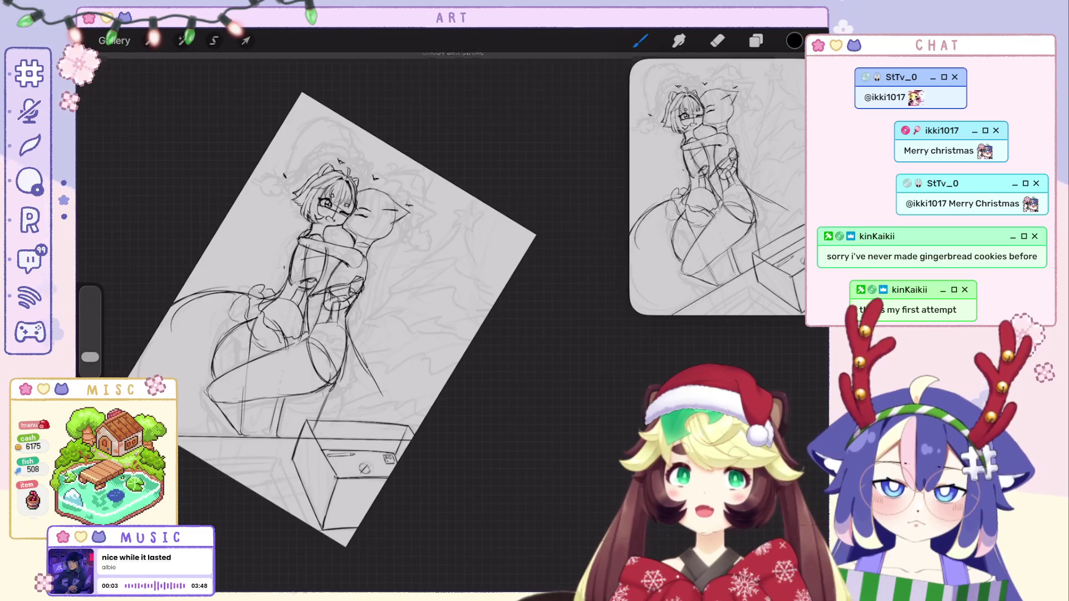
pyautogui.hotkey('ctrl', 'z')
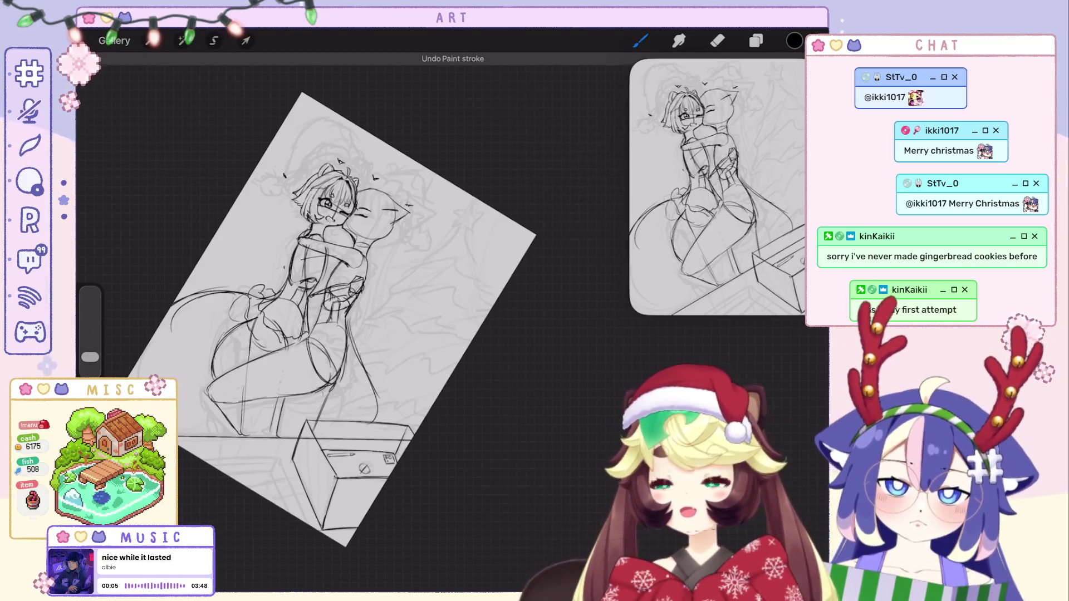
# Step: Tilt and zoom the canvas to see the whole sketch and box
pyautogui.moveTo(357, 312)
pyautogui.mouseDown()
pyautogui.moveTo(356, 279)
pyautogui.moveTo(391, 268)
pyautogui.moveTo(418, 324)
pyautogui.moveTo(451, 240)
pyautogui.mouseUp()
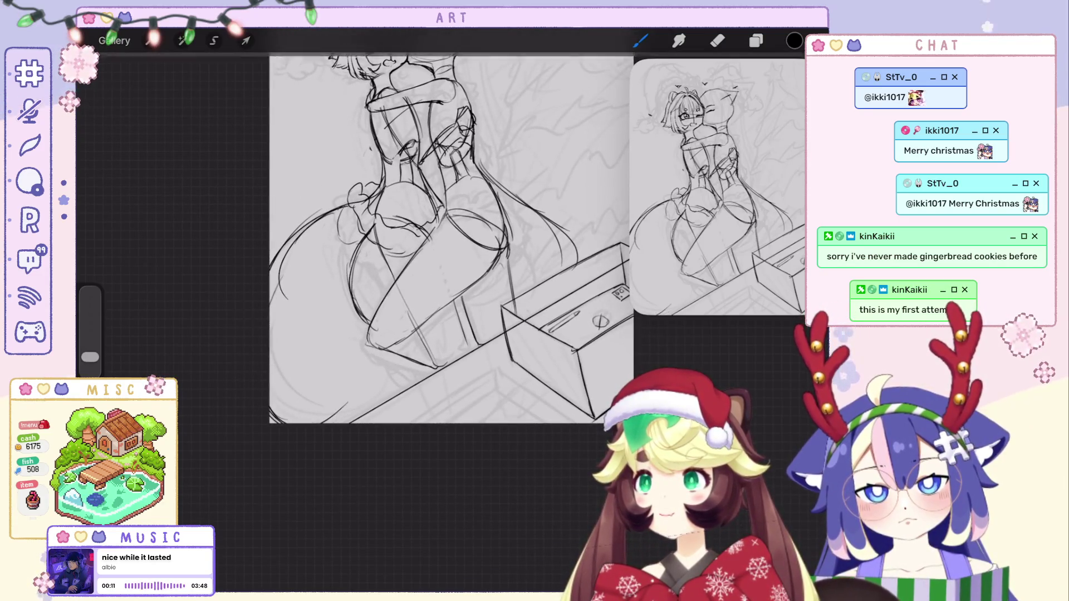
pyautogui.moveTo(451, 240); pyautogui.dragTo(434, 267)
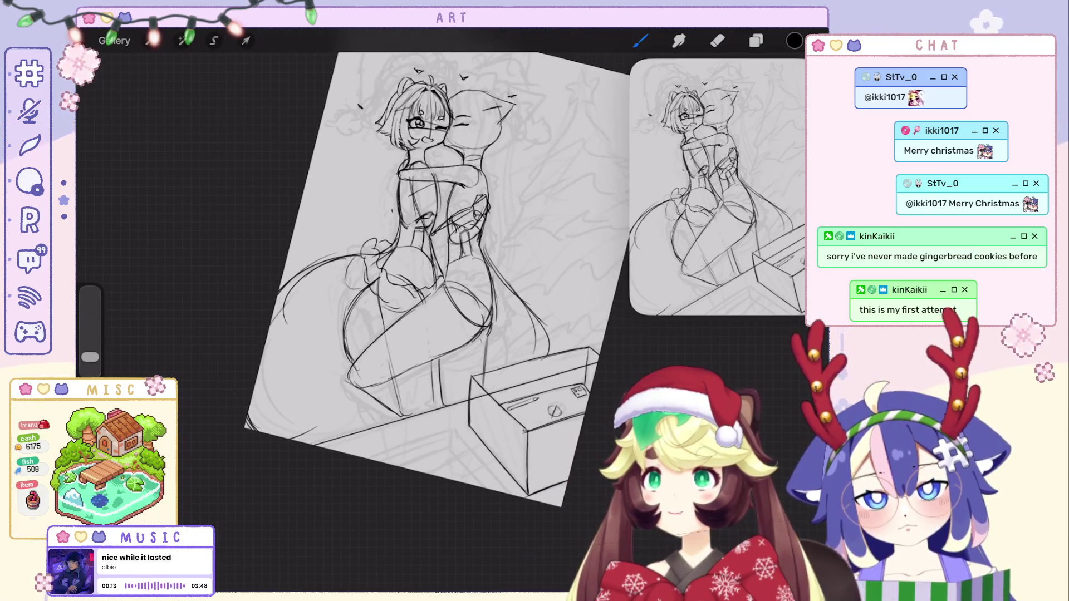
pyautogui.scroll(-5, 362, 287)
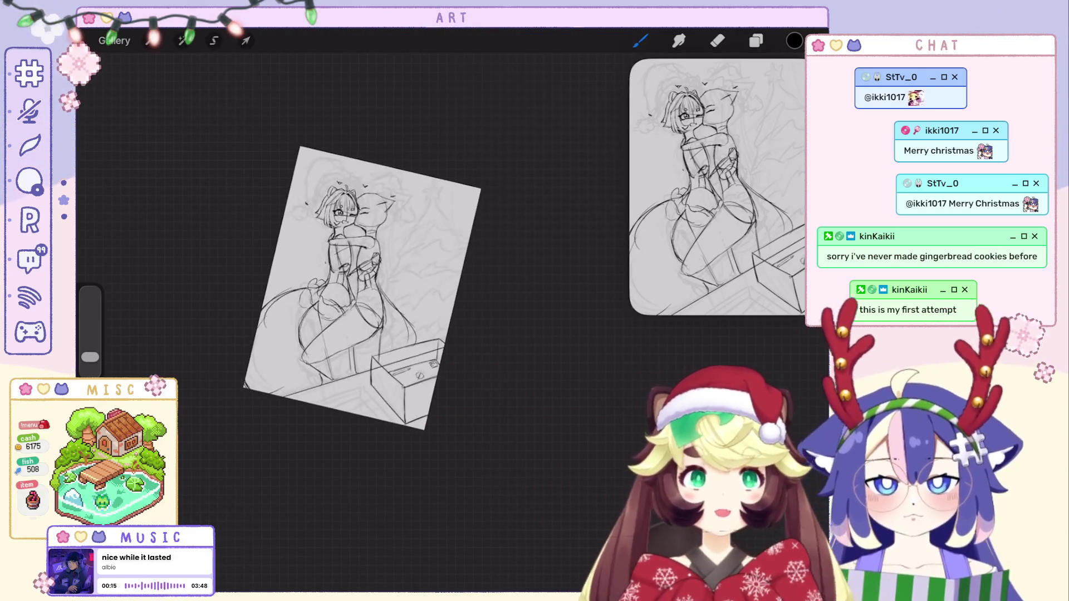
pyautogui.scroll(3, 361, 287)
pyautogui.scroll(5, 290, 268)
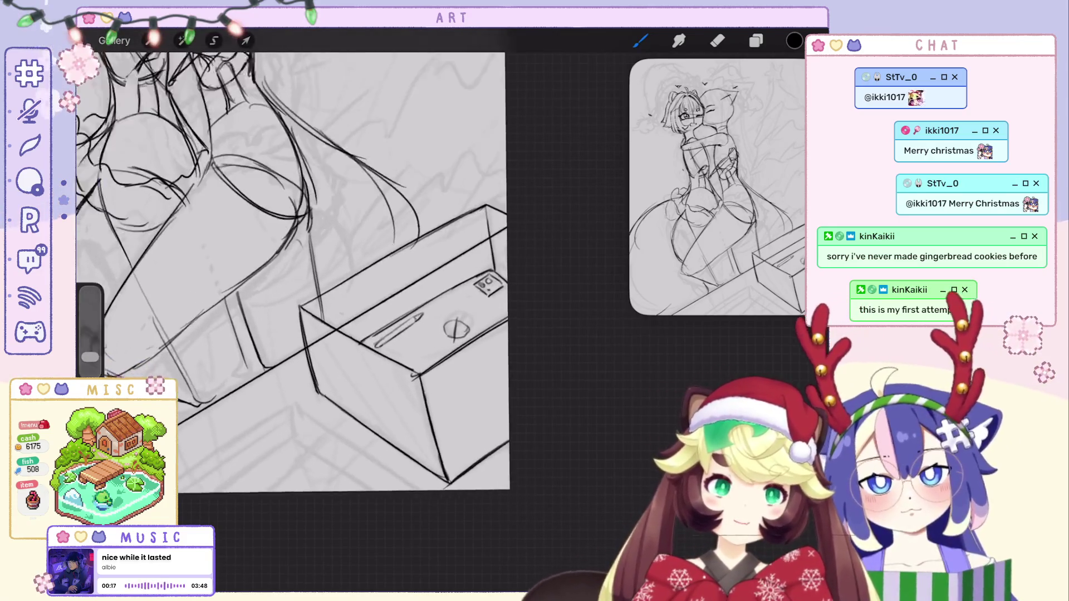
# Step: Erase the stray stroke fragments along the box's top edge
pyautogui.moveTo(290, 268); pyautogui.dragTo(310, 240)
pyautogui.press('e')
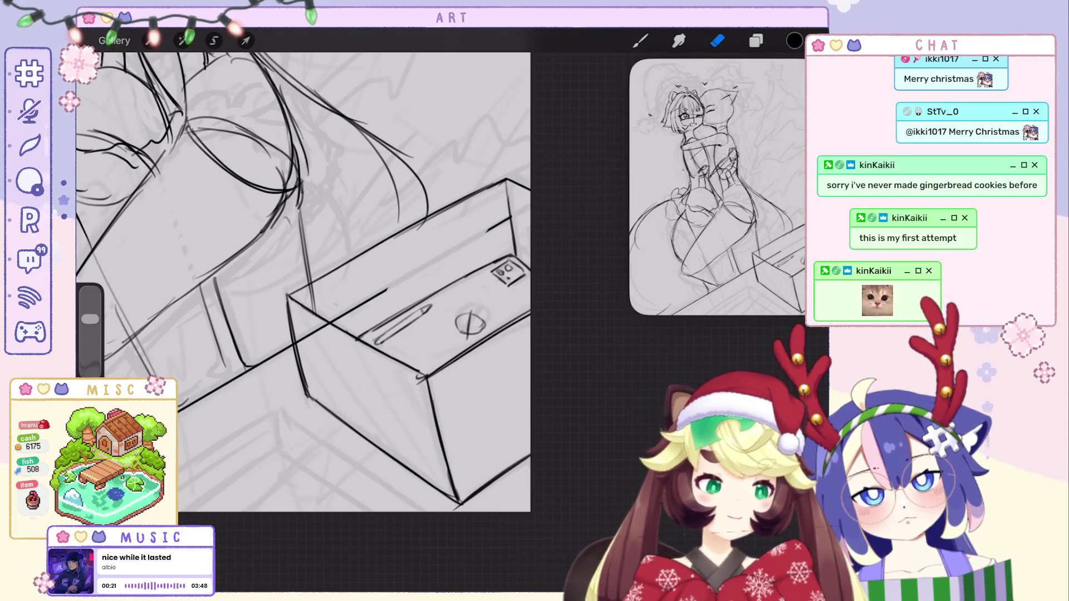
pyautogui.moveTo(488, 230); pyautogui.dragTo(511, 220)
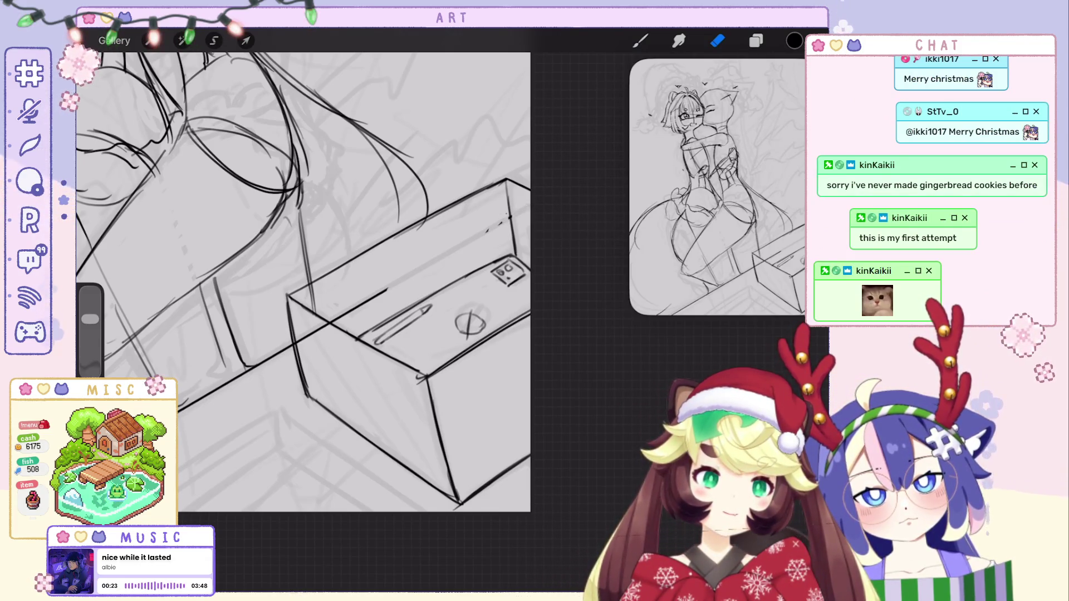
pyautogui.scroll(3, 304, 282)
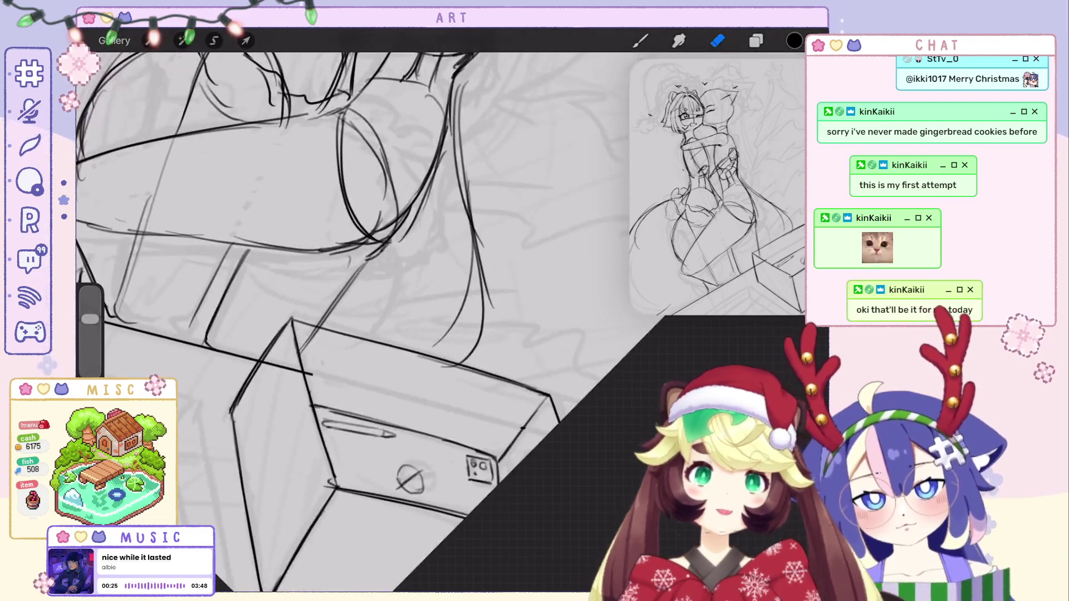
pyautogui.moveTo(312, 374); pyautogui.dragTo(282, 367)
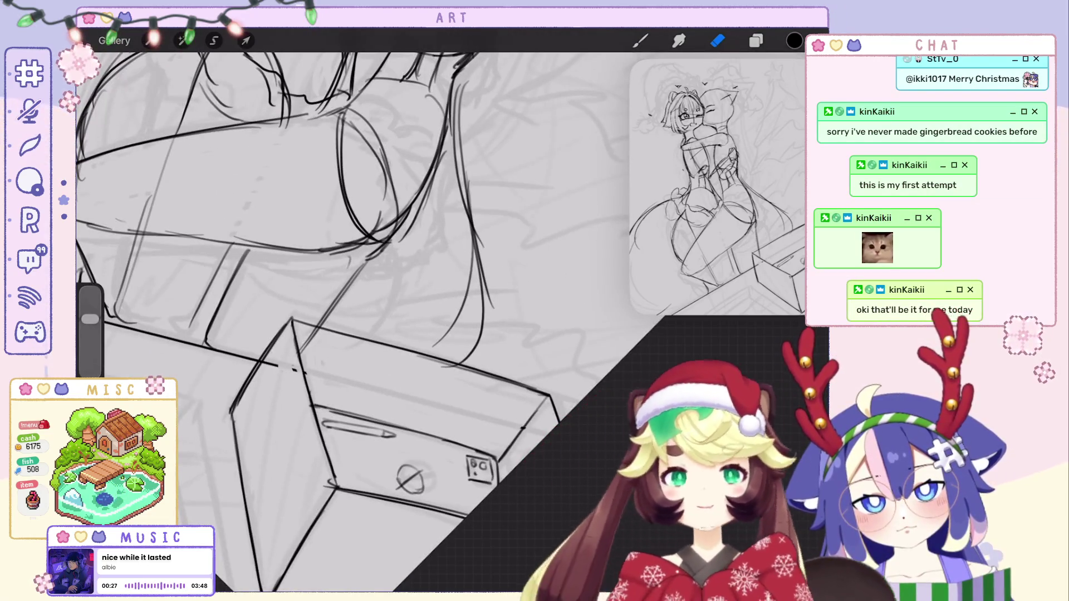
pyautogui.scroll(-5, 279, 228)
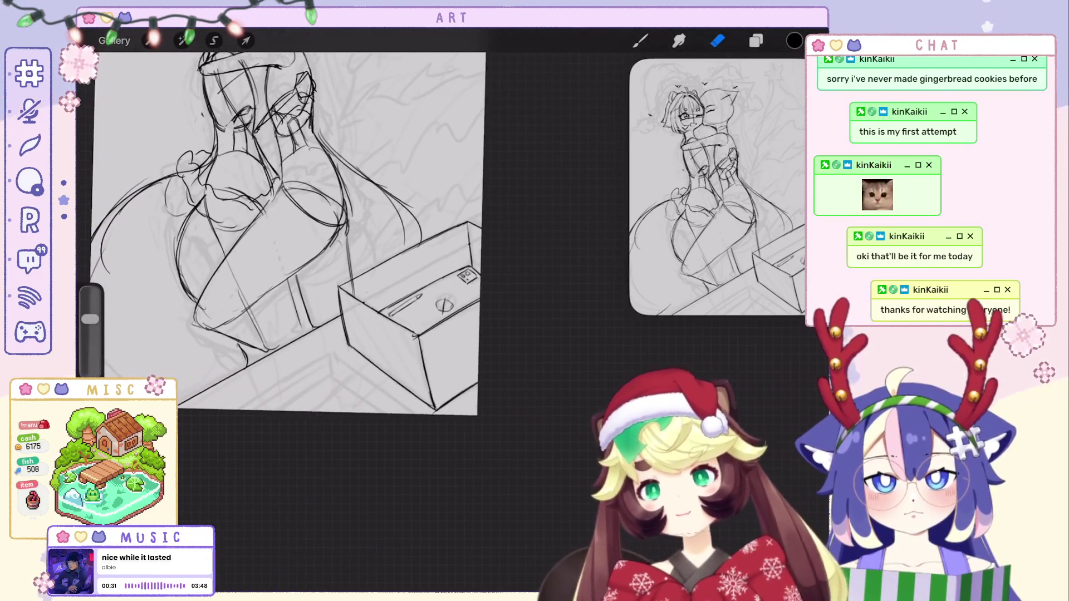
pyautogui.scroll(5, 351, 278)
# Step: Go back to the brush and undo the most recent paint stroke
pyautogui.press('b')
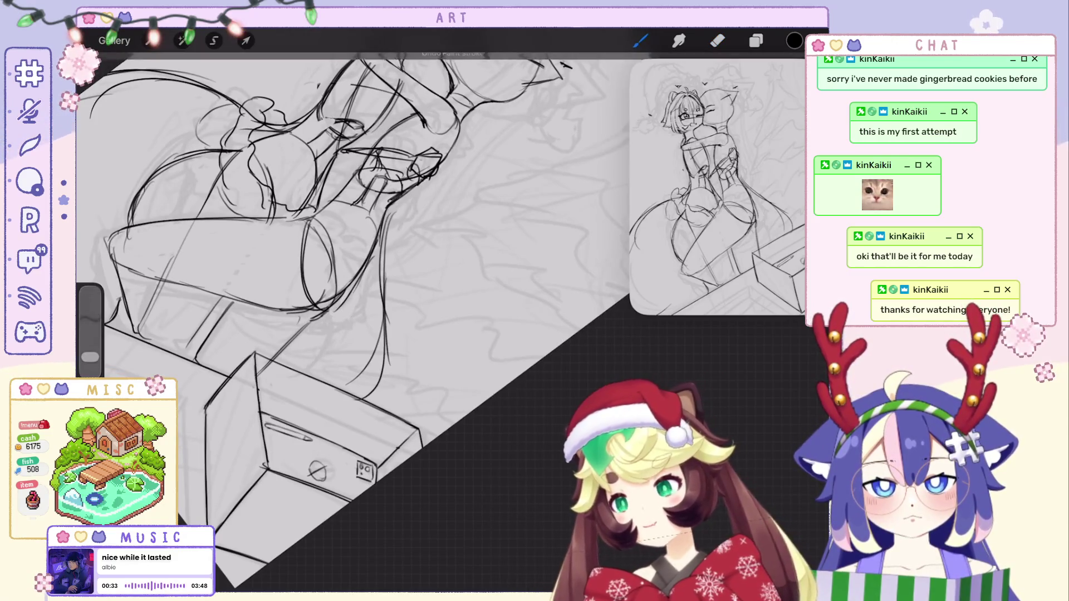
pyautogui.hotkey('ctrl', 'z')
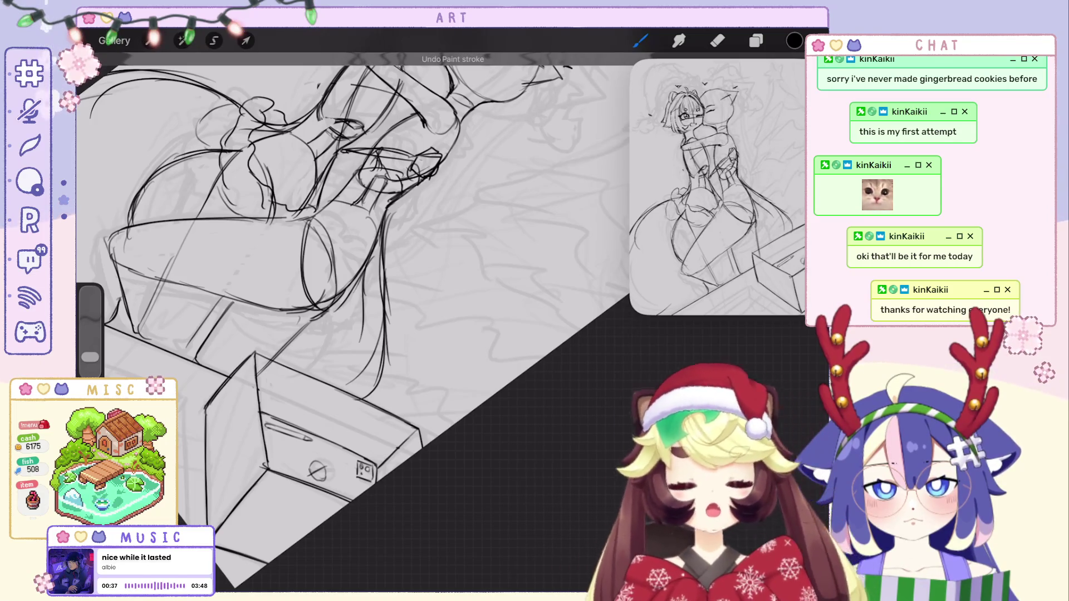
pyautogui.scroll(-5, 351, 307)
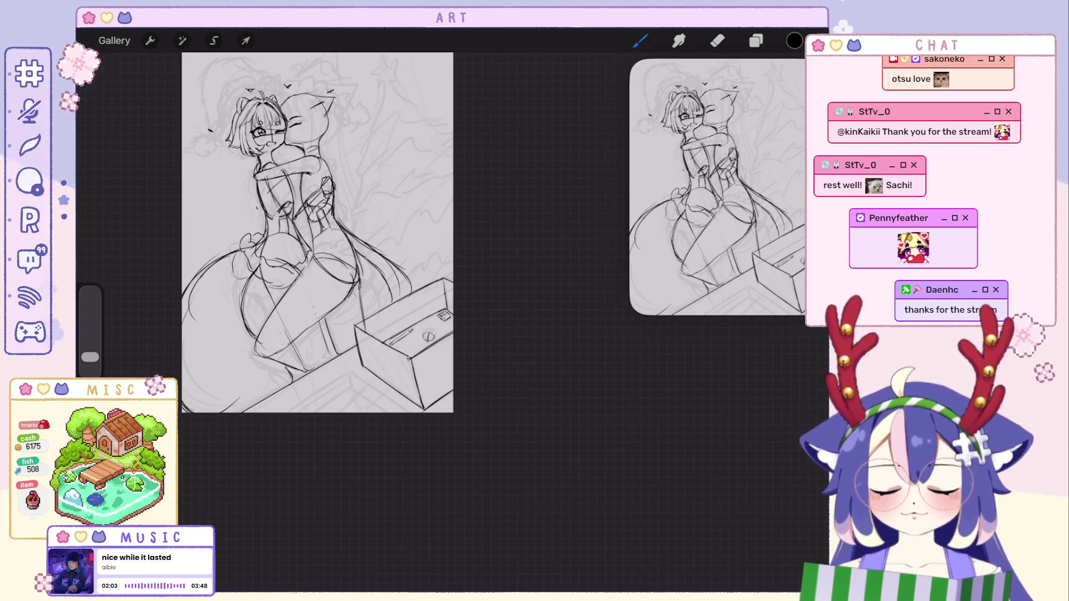
# Step: Undo six recent paint strokes on the girl's face
pyautogui.scroll(5, 317, 233)
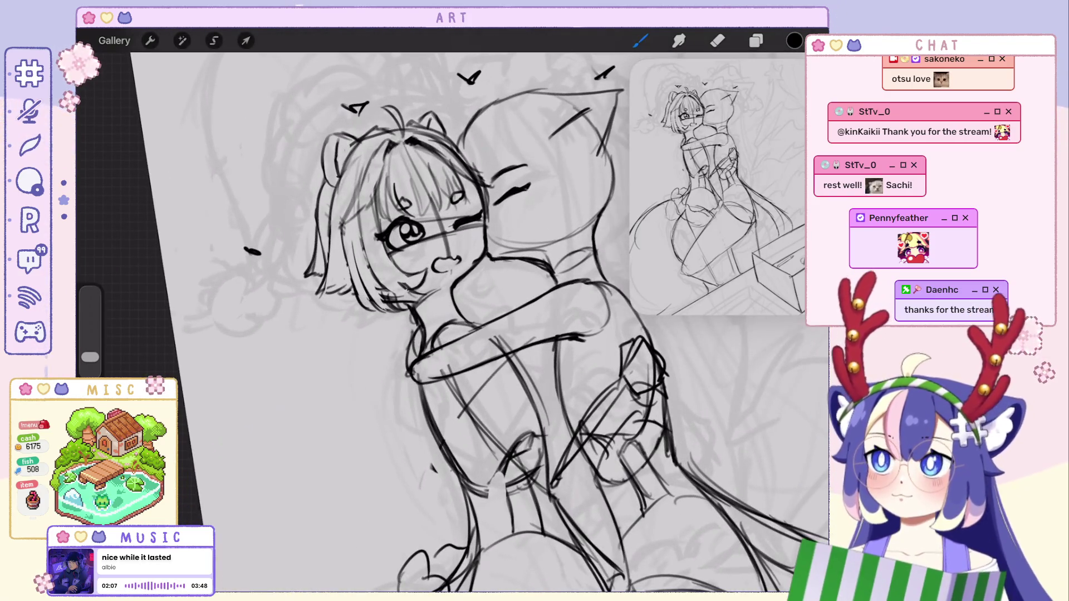
pyautogui.hotkey('ctrl', 'z')
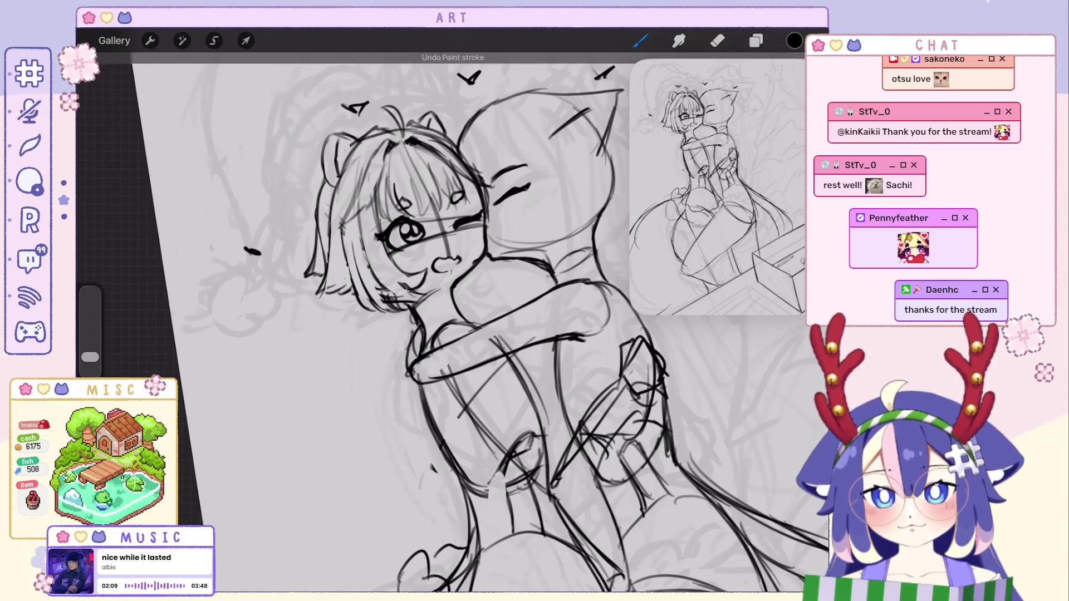
pyautogui.hotkey('ctrl', 'z')
pyautogui.scroll(-5, 390, 324)
pyautogui.hotkey('ctrl', 'z')
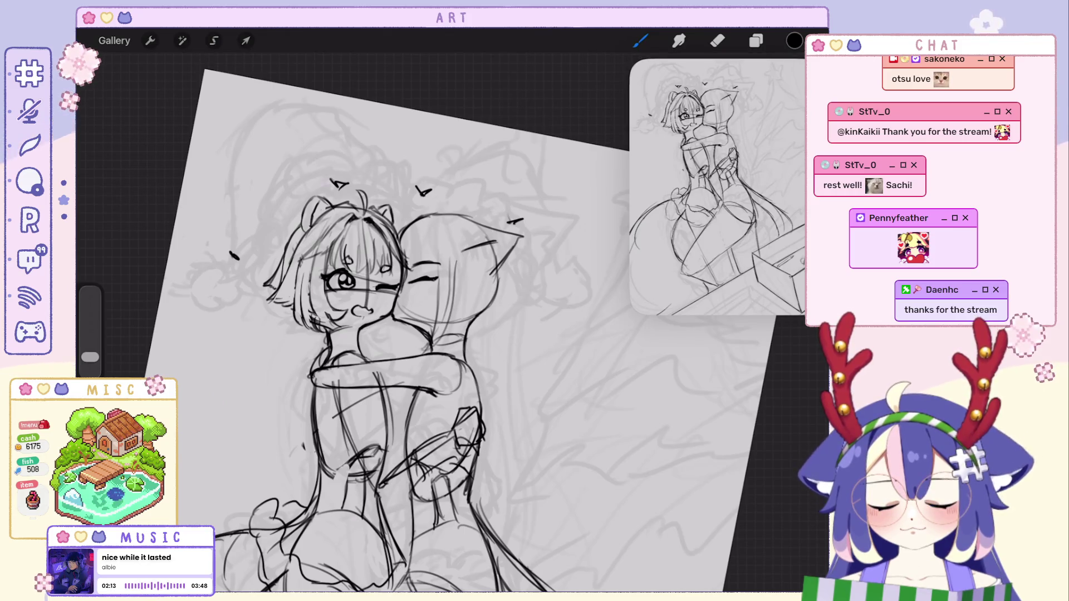
pyautogui.hotkey('ctrl', 'z')
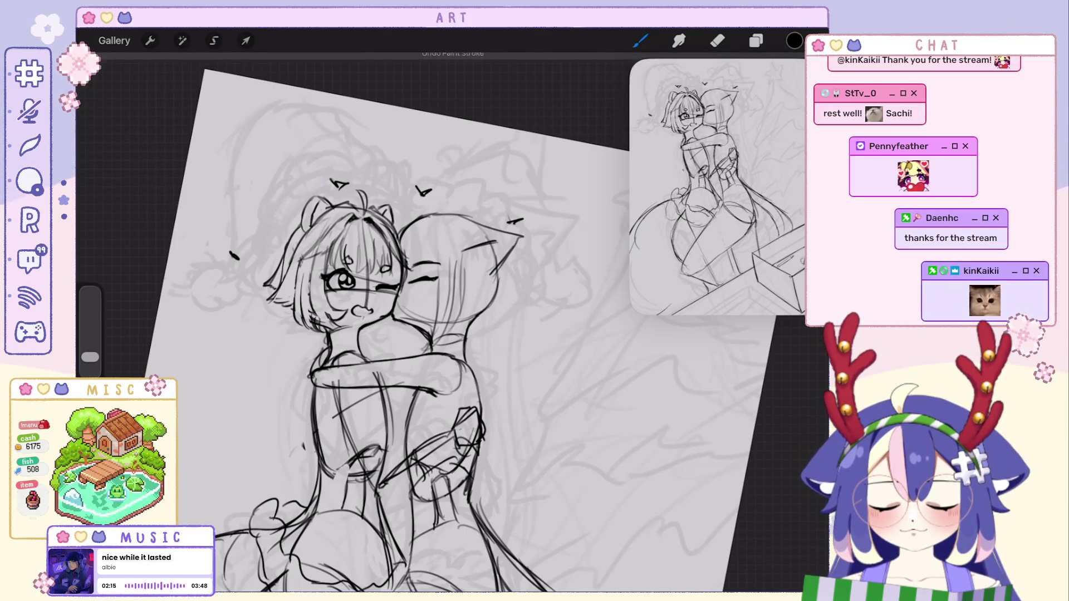
pyautogui.hotkey('ctrl', 'z')
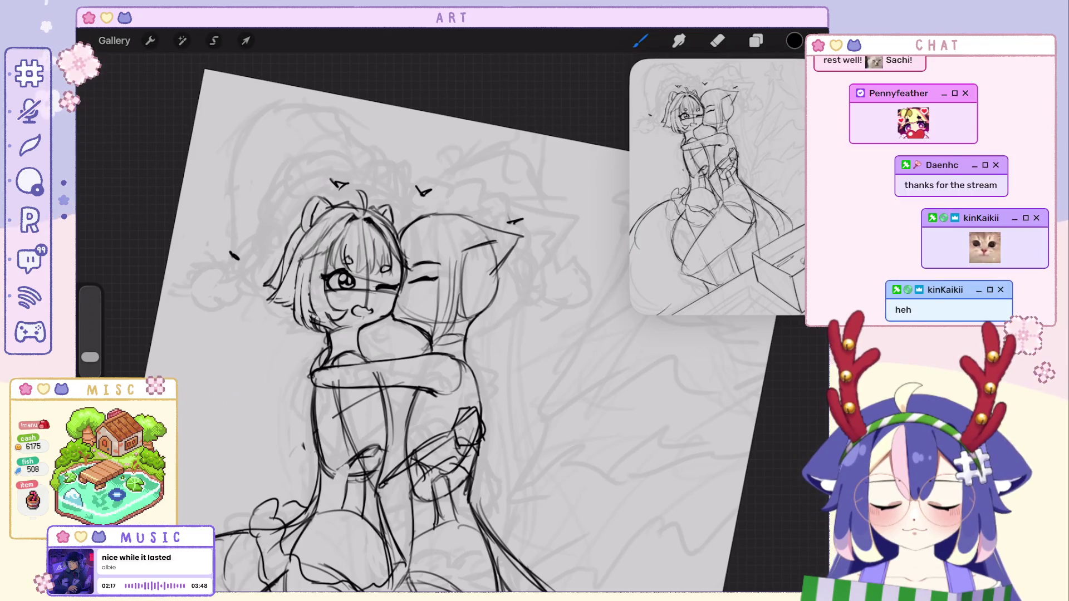
pyautogui.hotkey('ctrl', 'z')
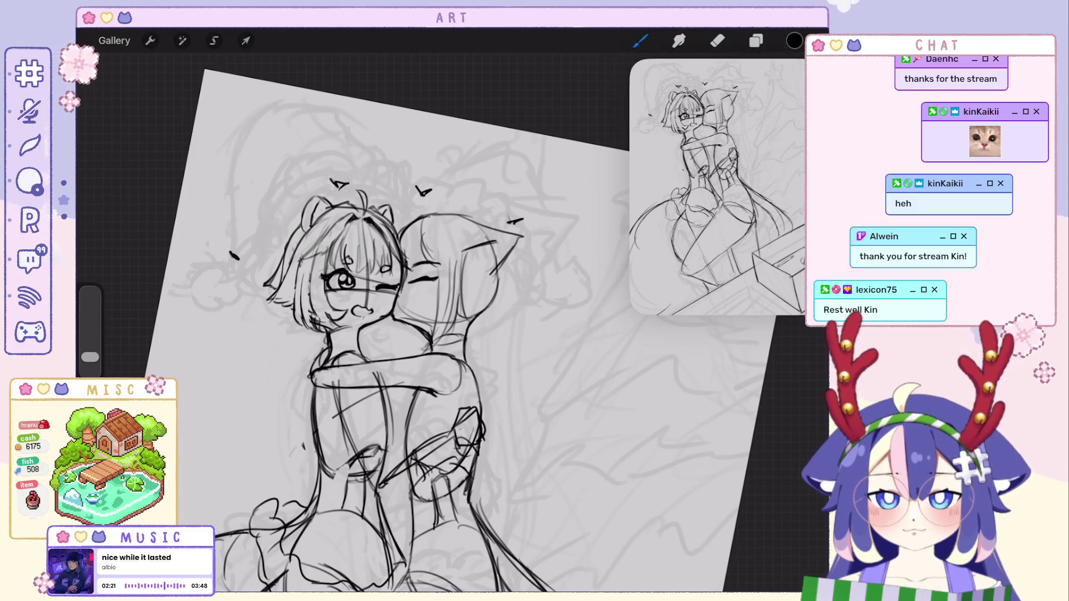
# Step: Undo five more strokes, including the small mark in the left girl's hair
pyautogui.scroll(2, 357, 312)
pyautogui.hotkey('ctrl', 'z')
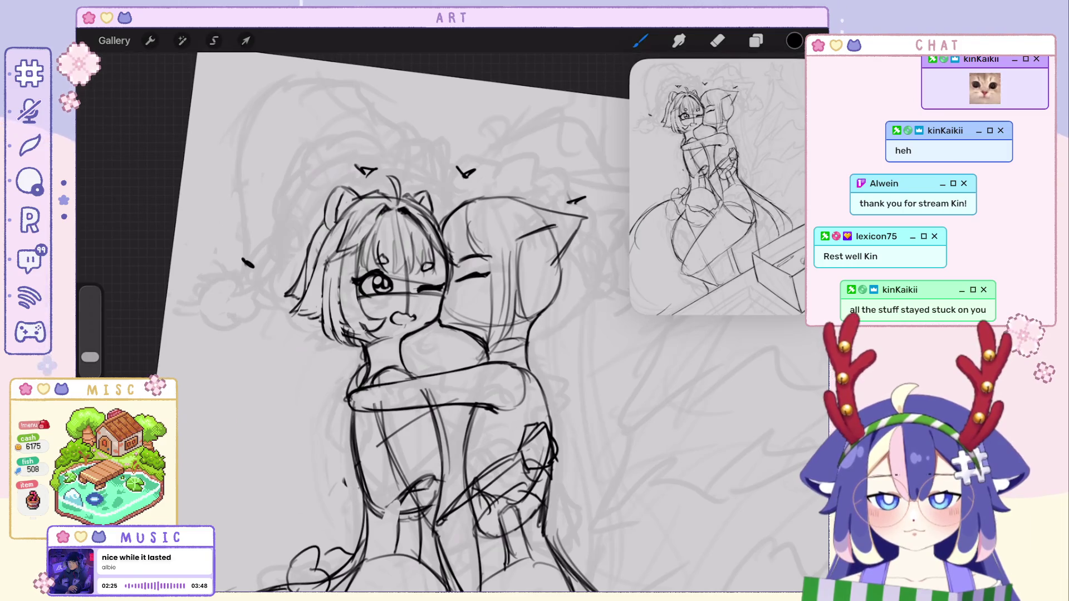
pyautogui.hotkey('ctrl', 'z')
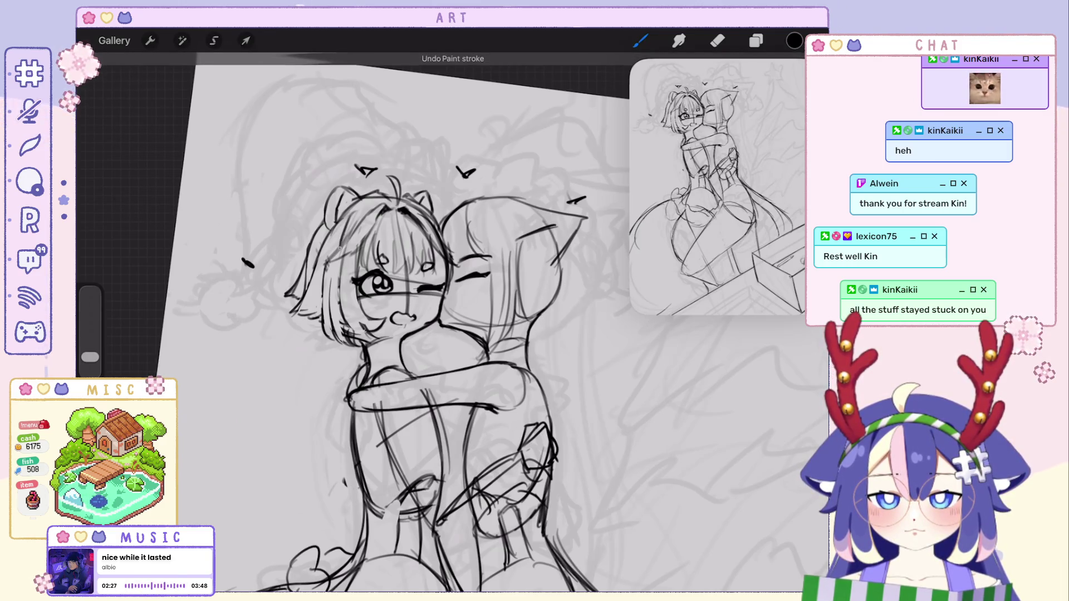
pyautogui.hotkey('ctrl', 'z')
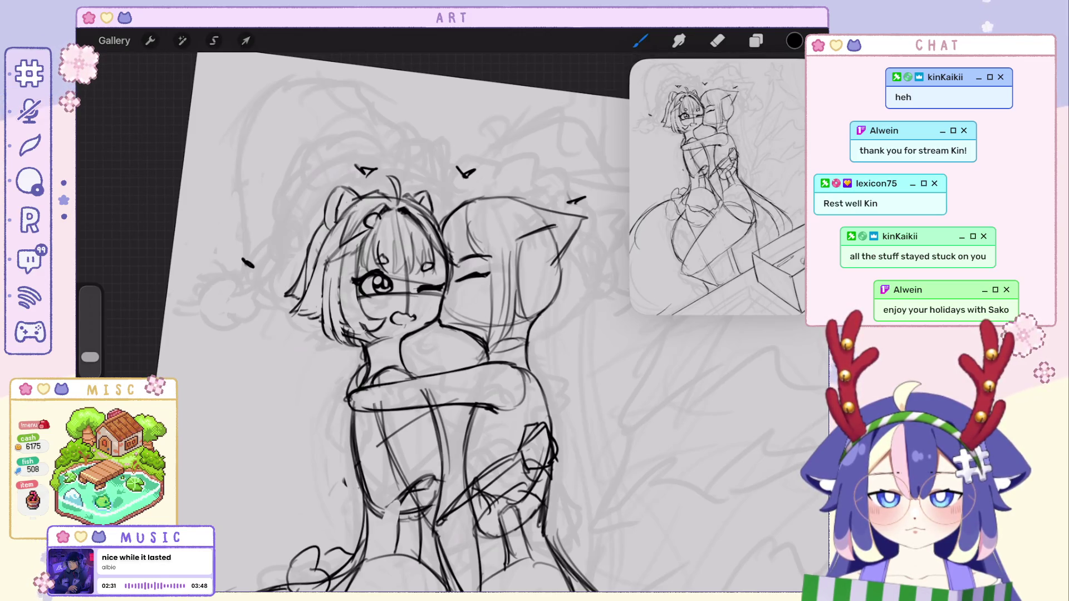
pyautogui.hotkey('ctrl', 'z')
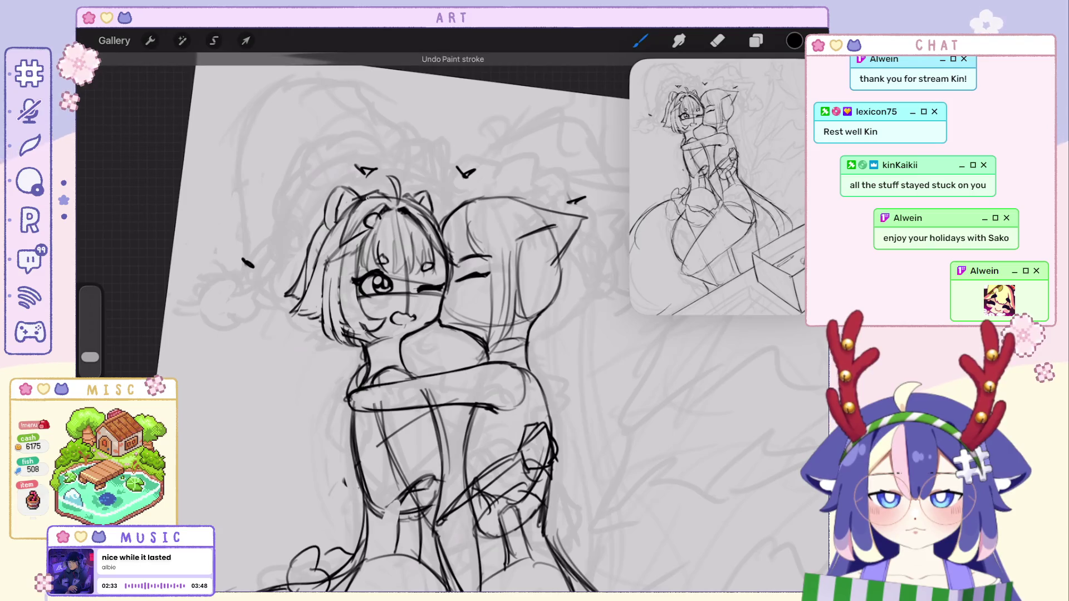
pyautogui.hotkey('ctrl', 'z')
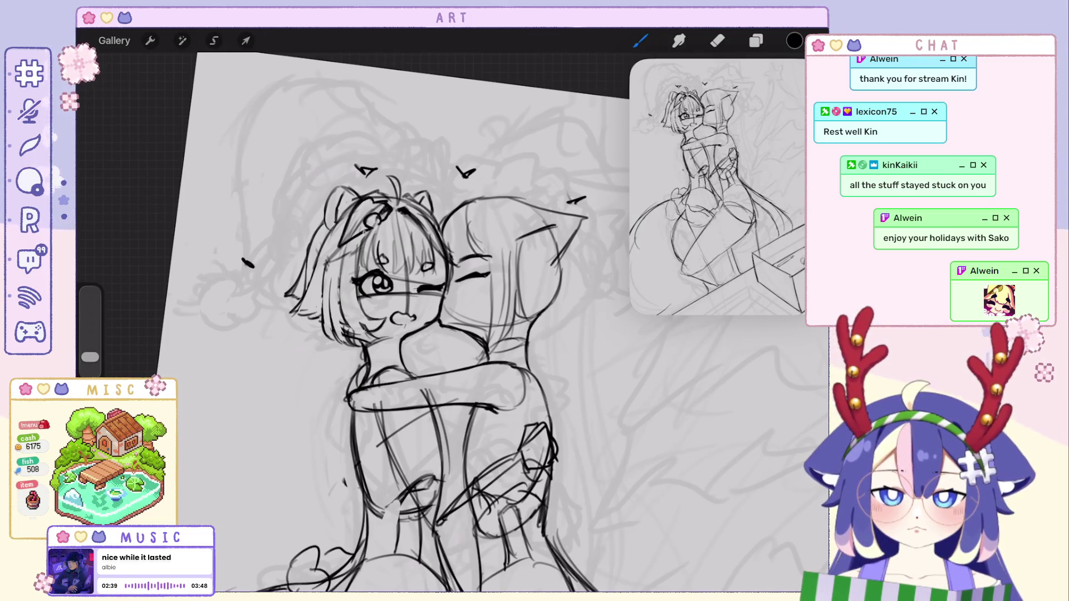
# Step: Erase part of the girl's face lines and redraw them with the brush
pyautogui.press('e')
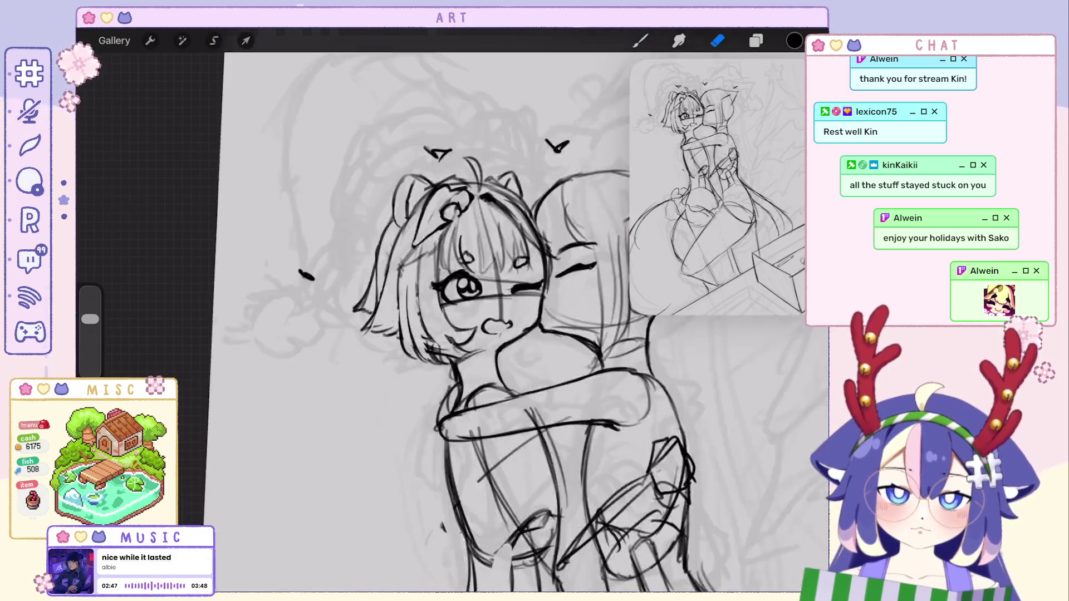
pyautogui.press('b')
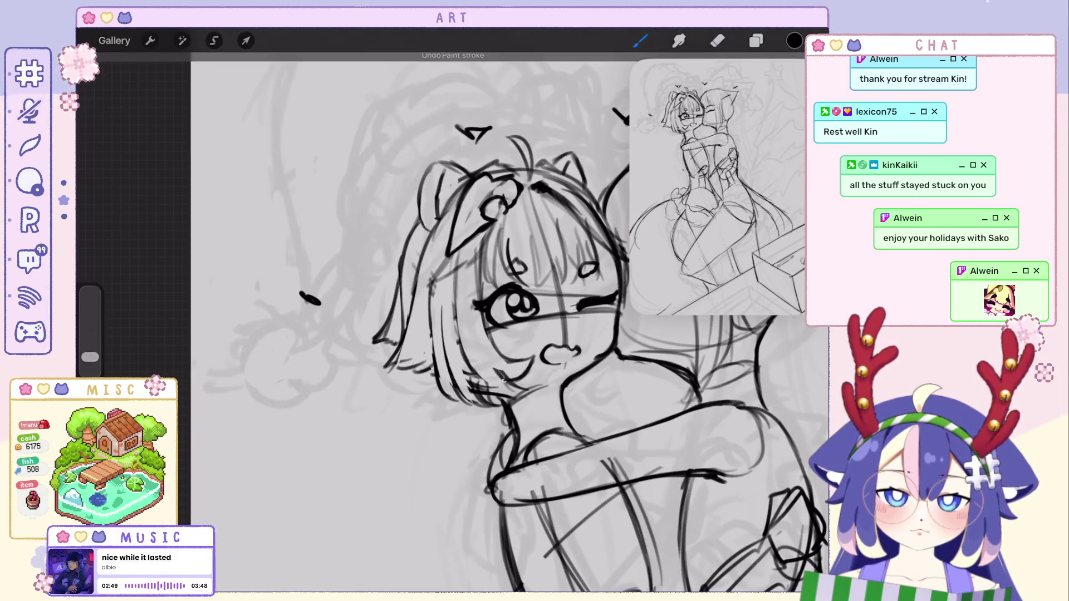
pyautogui.scroll(-3, 445, 324)
pyautogui.scroll(3, 446, 324)
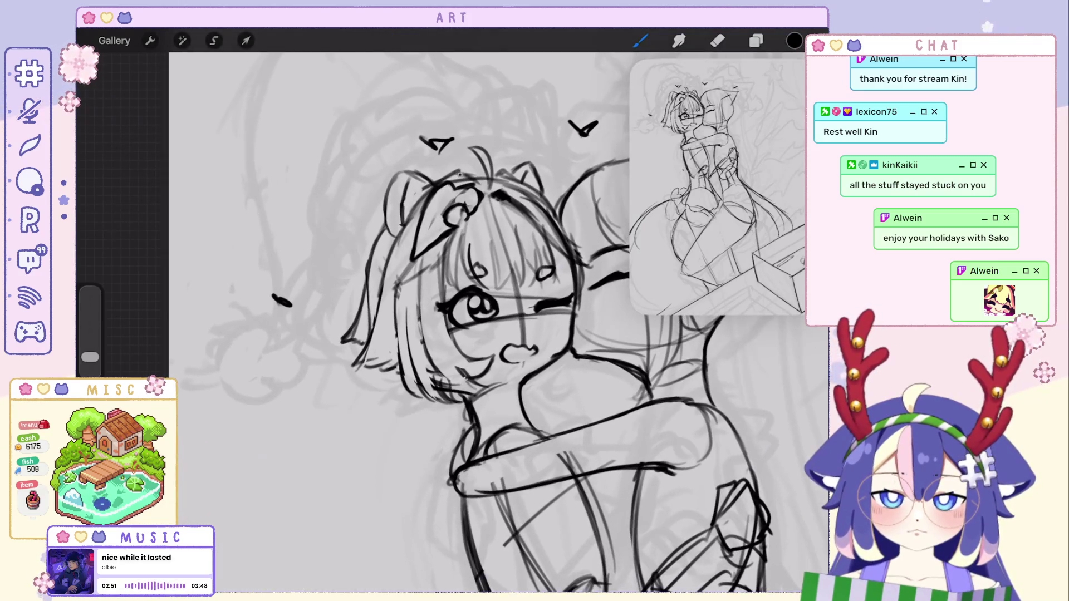
pyautogui.scroll(-3, 445, 324)
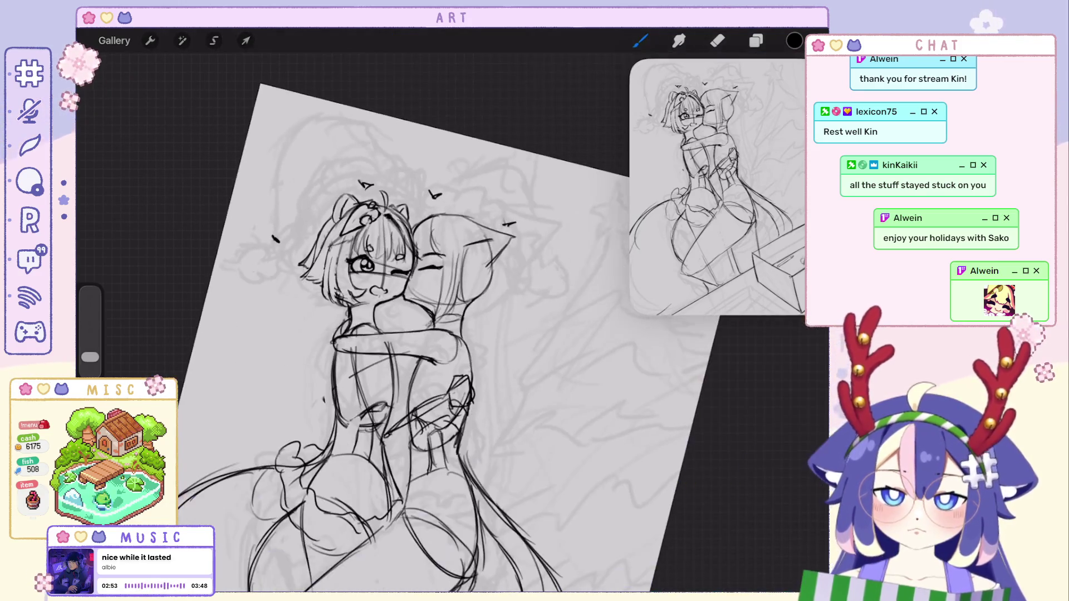
pyautogui.scroll(3, 446, 323)
# Step: Erase and redraw more face lines, undoing one unwanted stroke
pyautogui.click(718, 40)
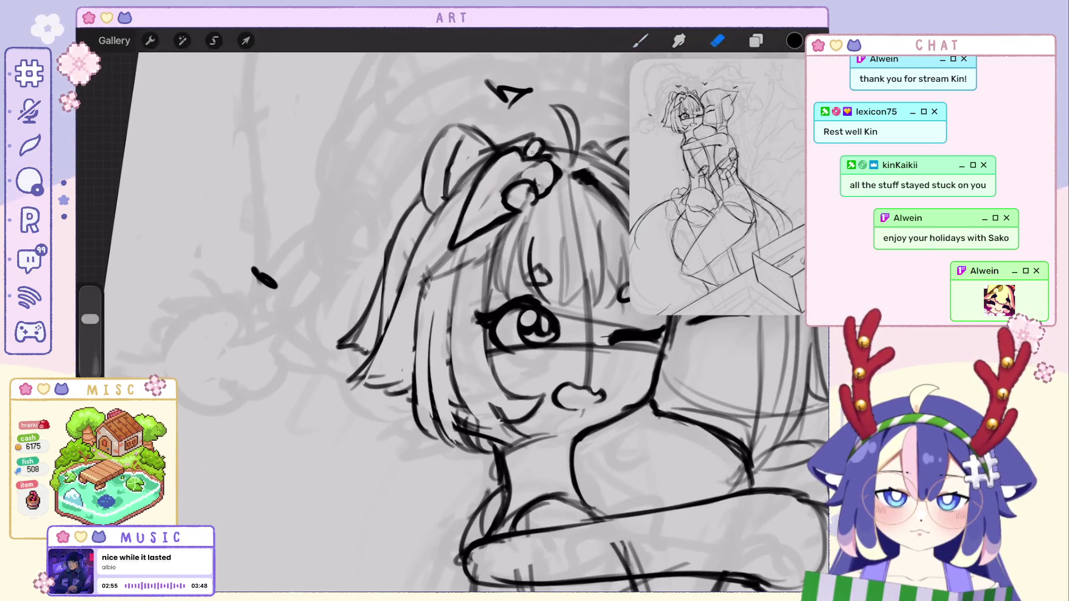
pyautogui.scroll(-2, 446, 323)
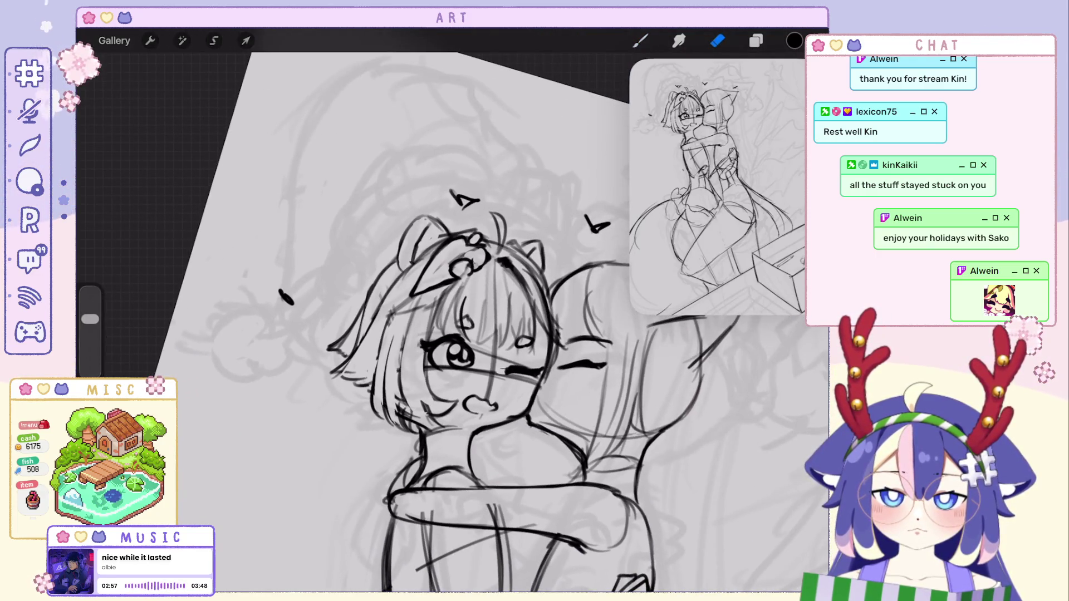
pyautogui.scroll(3, 445, 323)
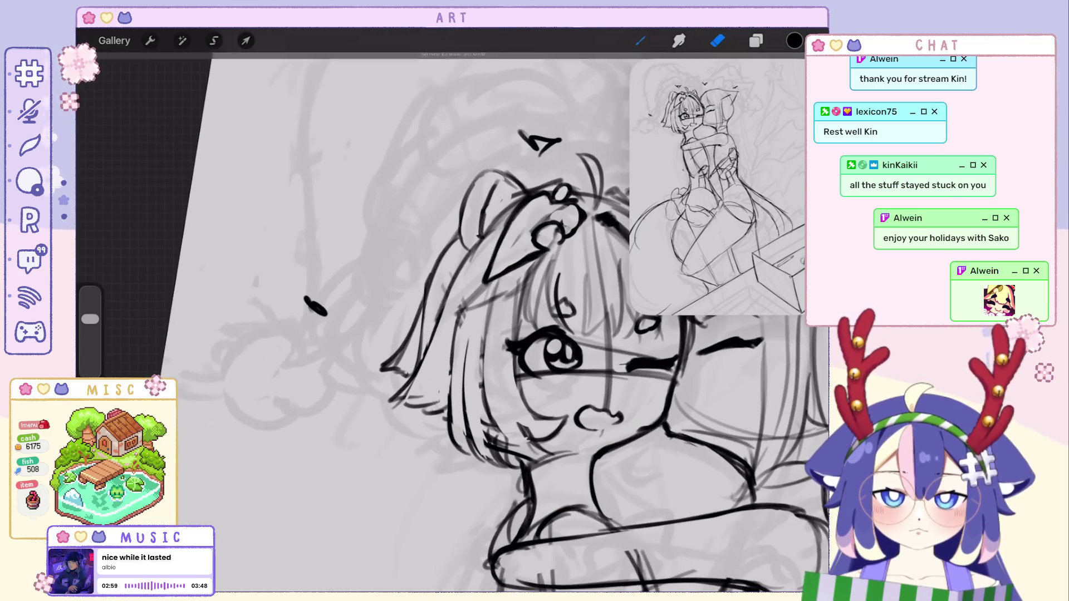
pyautogui.press('b')
pyautogui.scroll(-3, 445, 324)
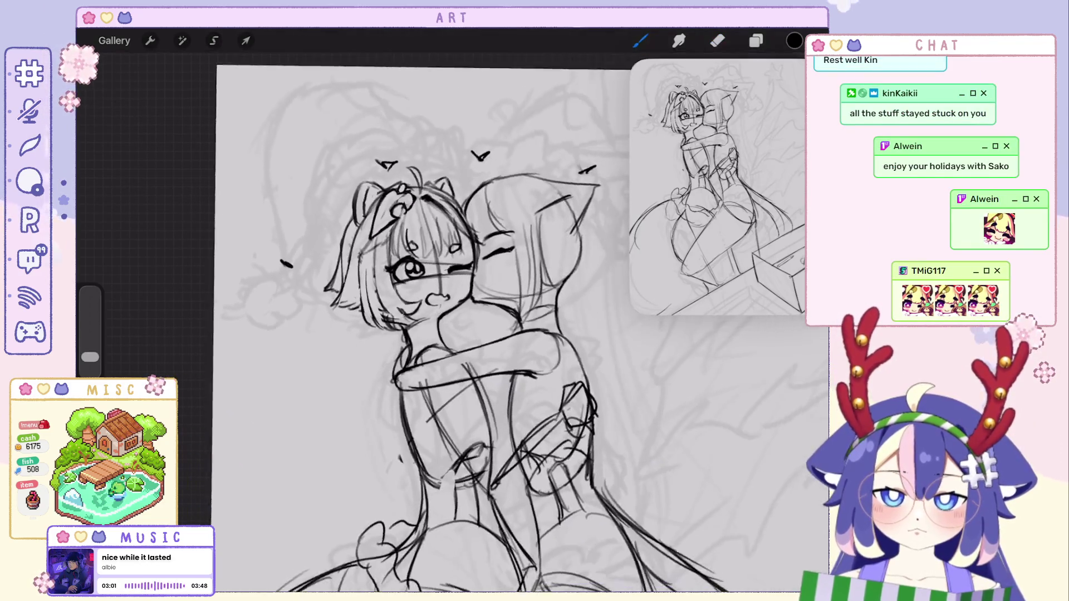
pyautogui.scroll(1, 446, 323)
pyautogui.scroll(-3, 444, 324)
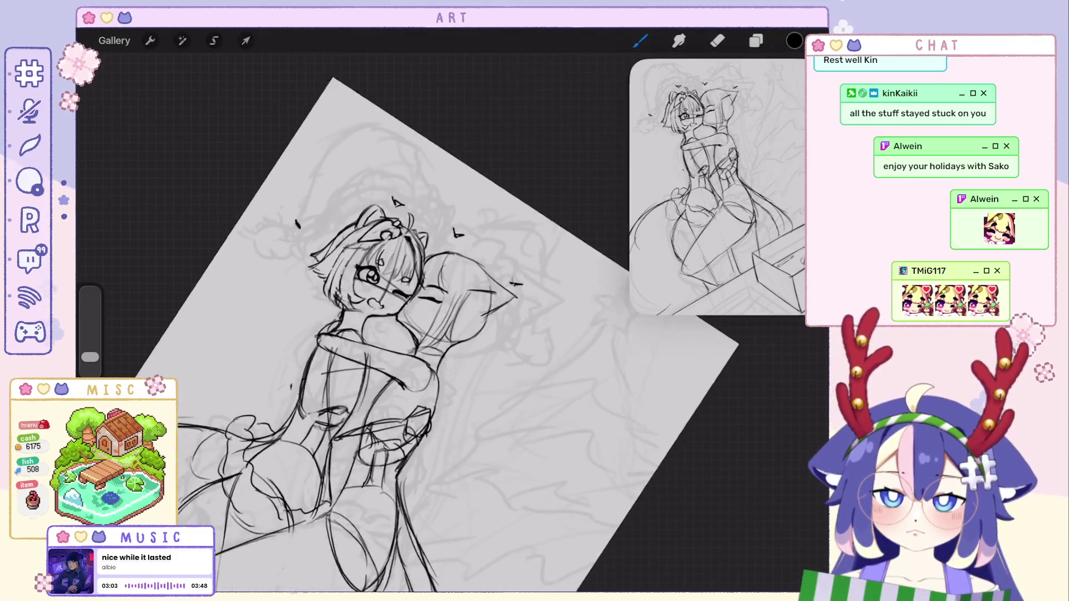
pyautogui.scroll(3, 445, 323)
pyautogui.scroll(-3, 445, 323)
pyautogui.scroll(2, 446, 323)
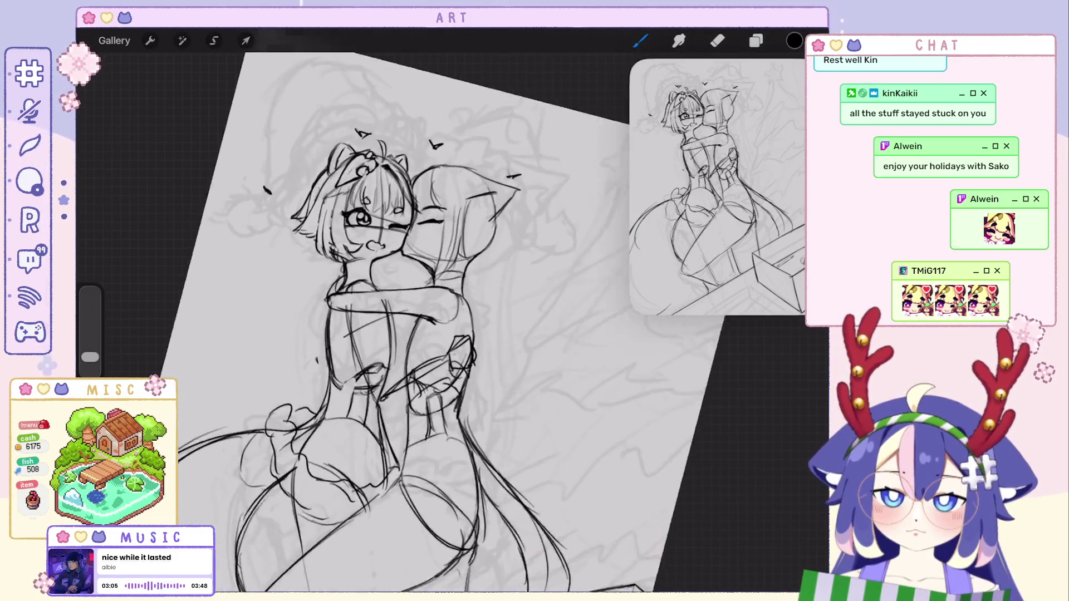
pyautogui.scroll(1, 445, 323)
pyautogui.hotkey('ctrl', 'z')
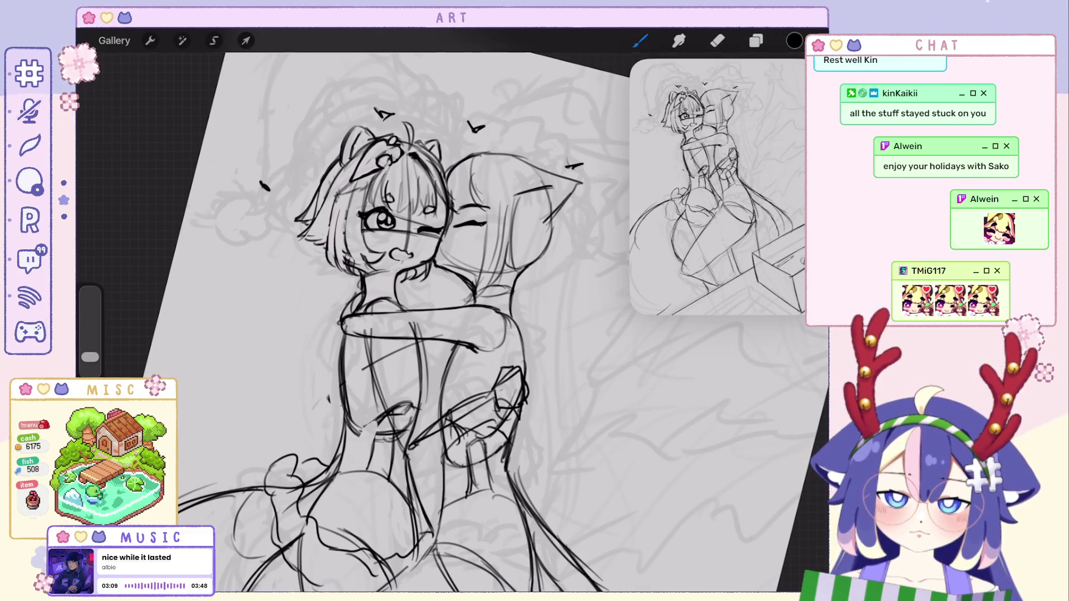
# Step: Erase another section of the face, redraw it, and undo the last drawn stroke
pyautogui.scroll(1, 446, 323)
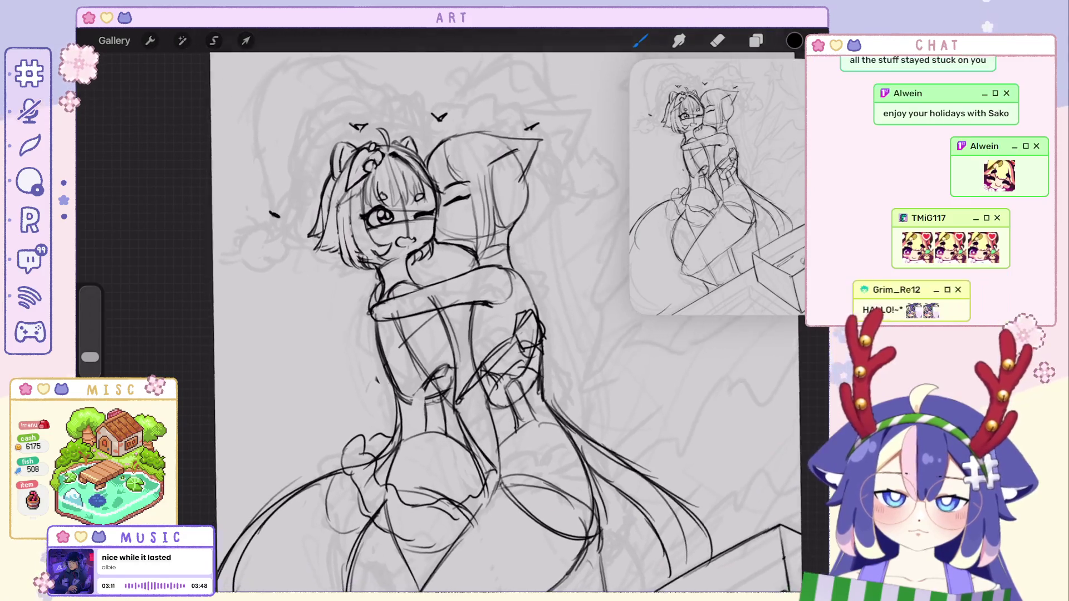
pyautogui.scroll(3, 445, 324)
pyautogui.press('e')
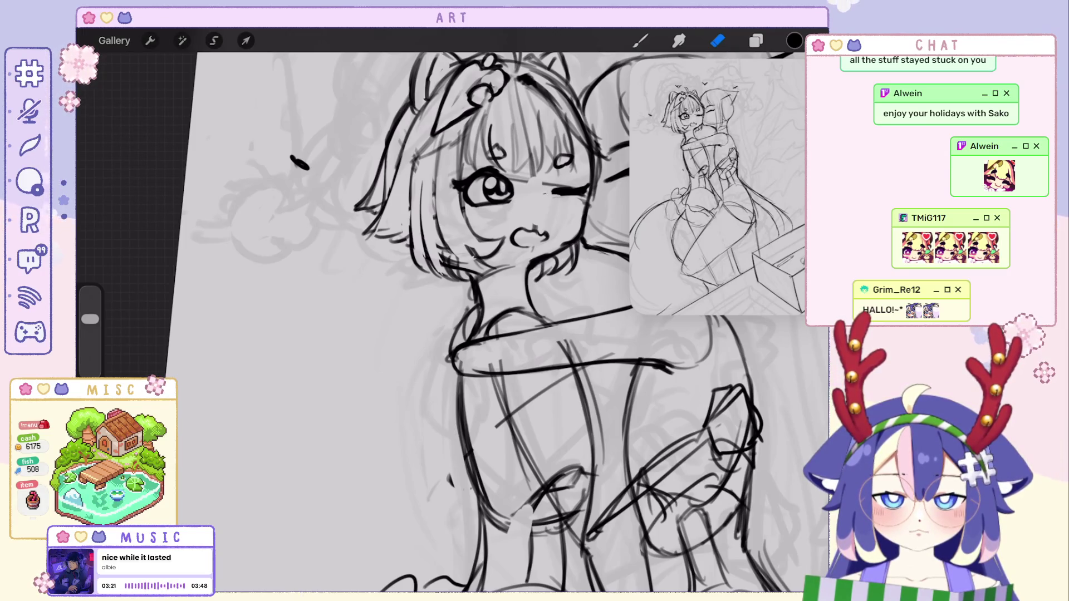
pyautogui.scroll(-5, 452, 323)
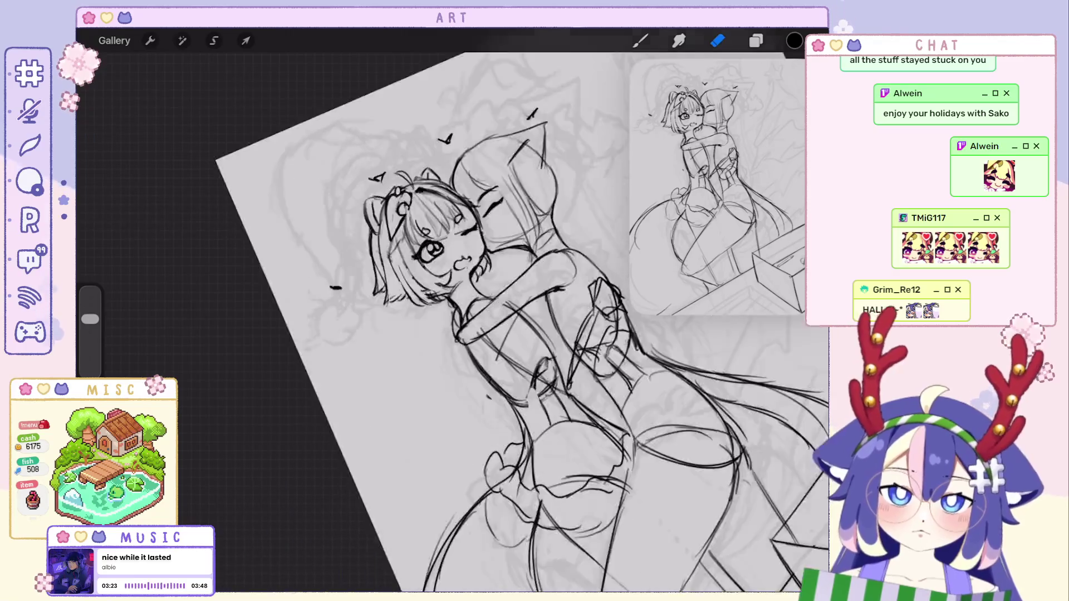
pyautogui.click(640, 41)
pyautogui.scroll(5, 451, 324)
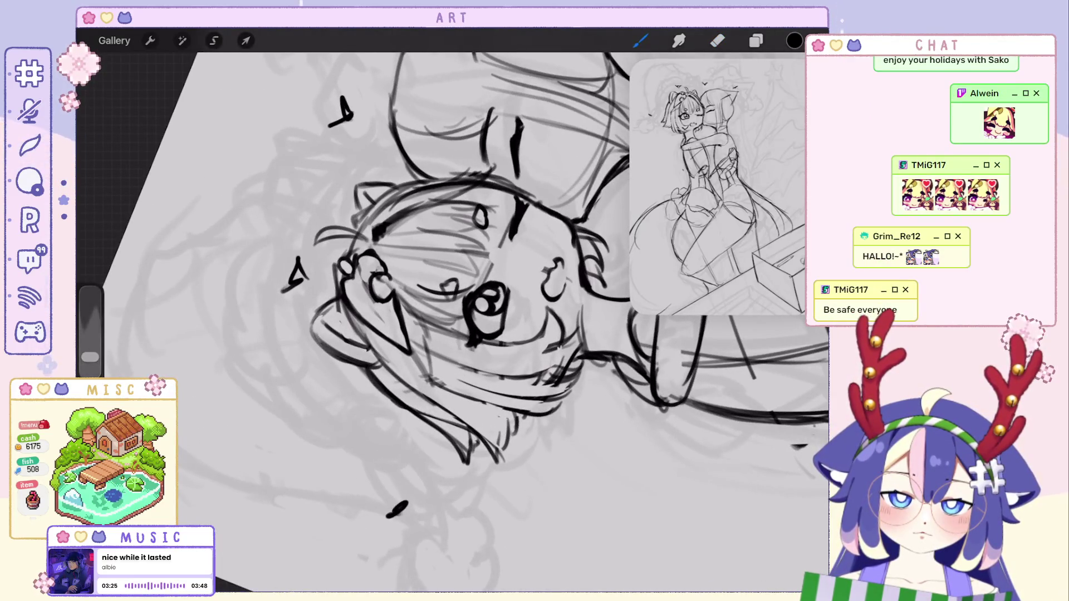
pyautogui.scroll(-5, 451, 323)
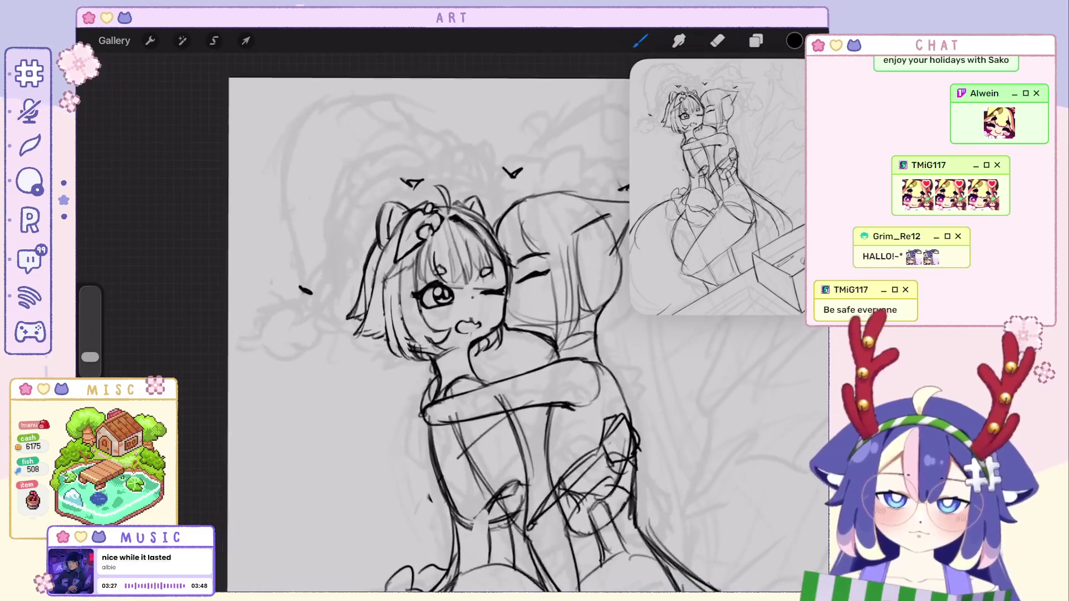
pyautogui.hotkey('ctrl', 'z')
# Step: Clean up the remaining face lines with the eraser
pyautogui.scroll(-3, 451, 324)
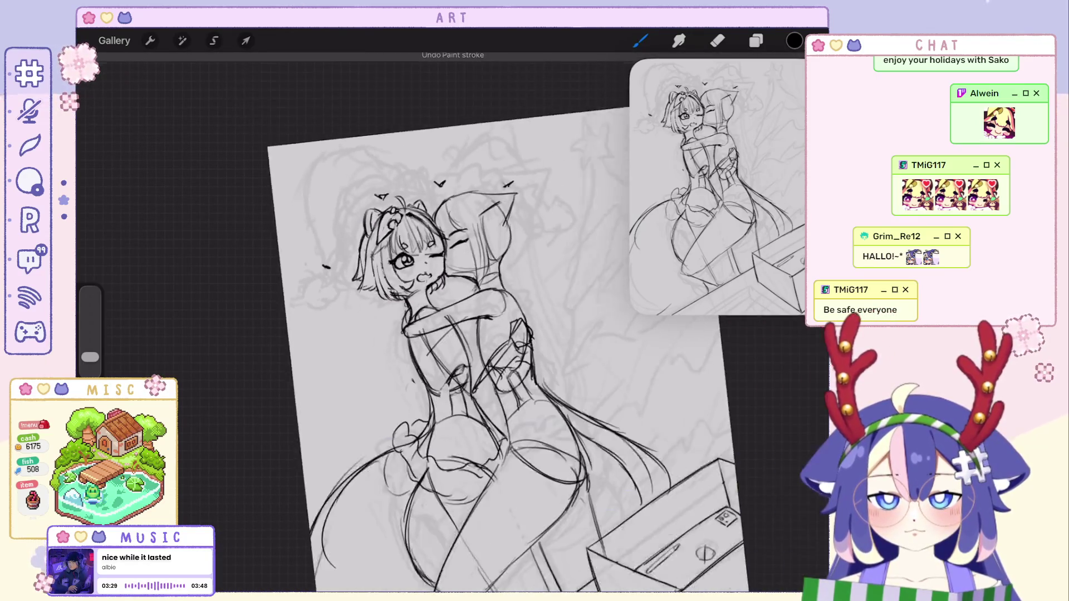
pyautogui.scroll(3, 451, 323)
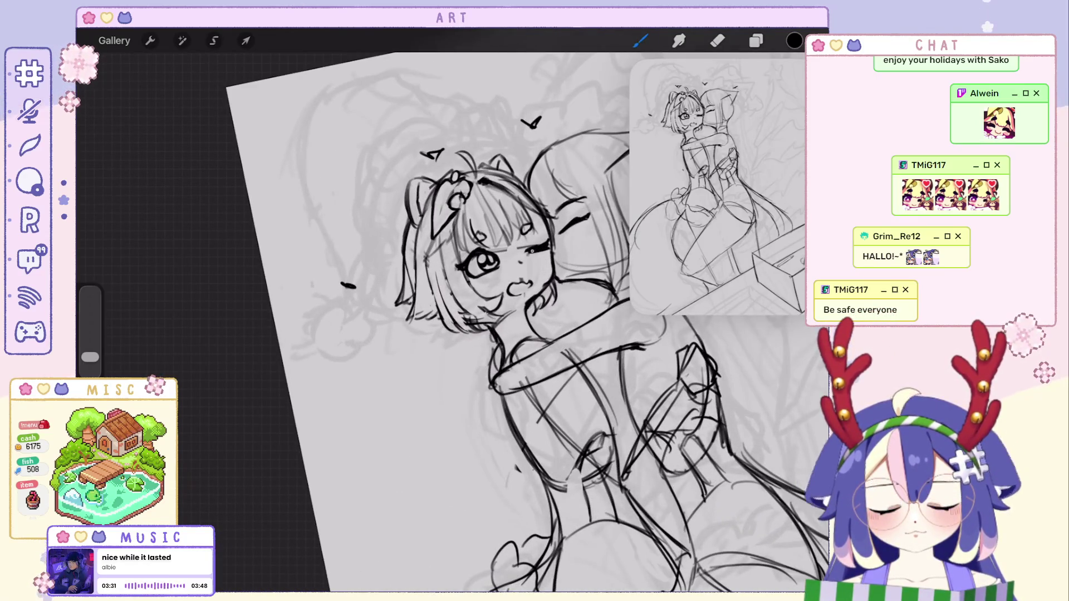
pyautogui.scroll(5, 452, 324)
pyautogui.press('e')
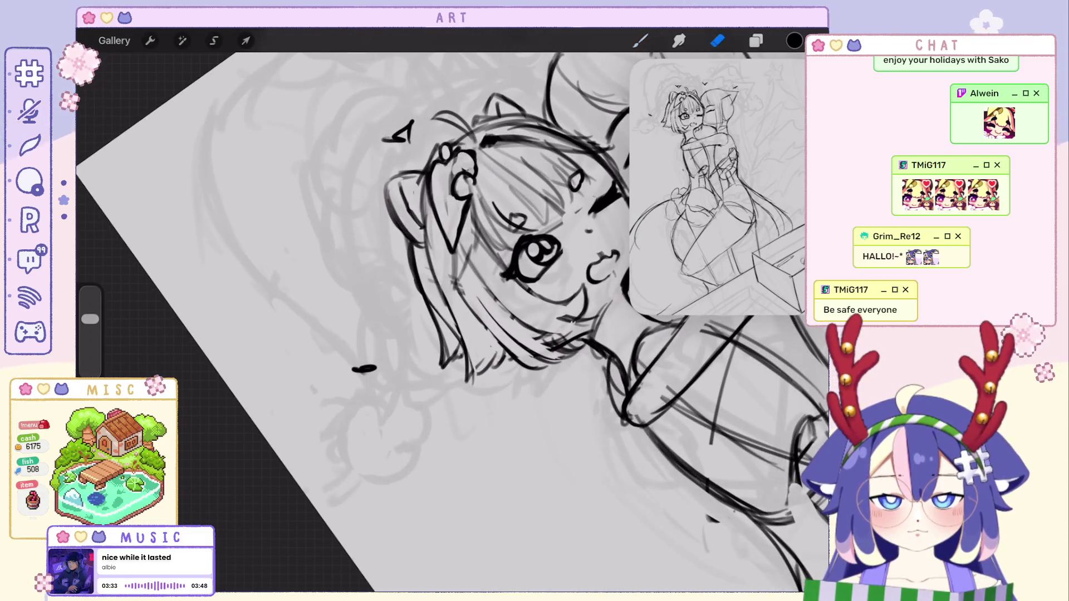
pyautogui.scroll(-5, 451, 324)
pyautogui.scroll(5, 452, 323)
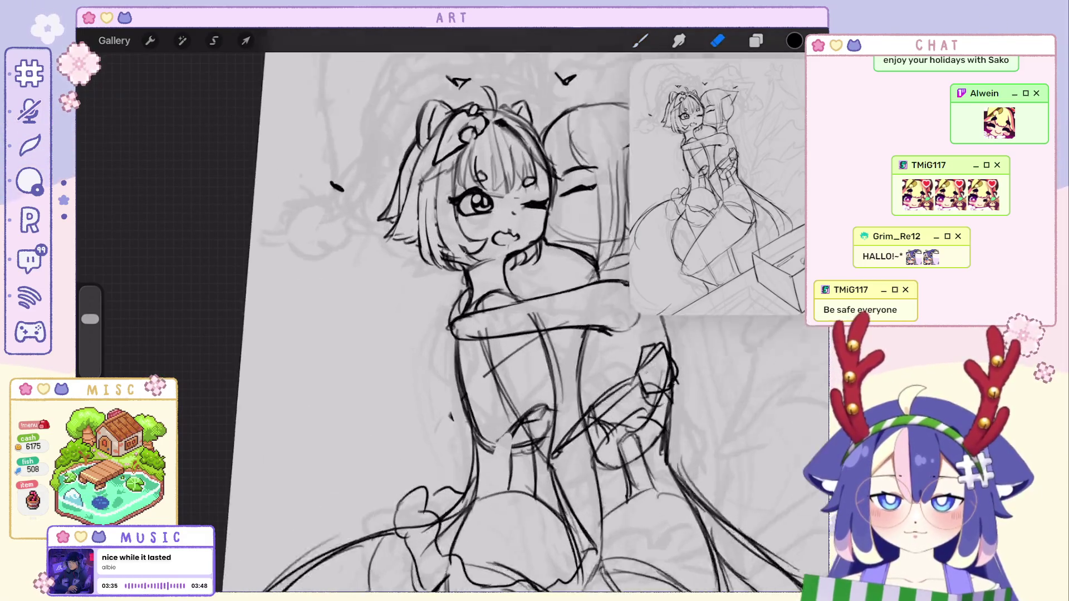
pyautogui.scroll(-5, 451, 323)
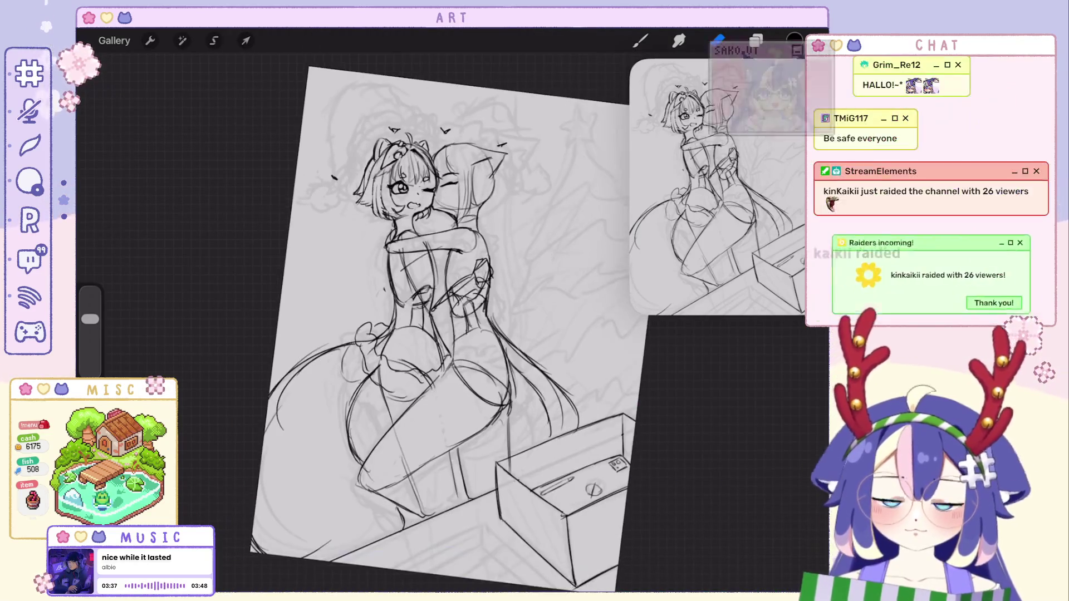
pyautogui.scroll(4, 452, 324)
pyautogui.scroll(1, 451, 323)
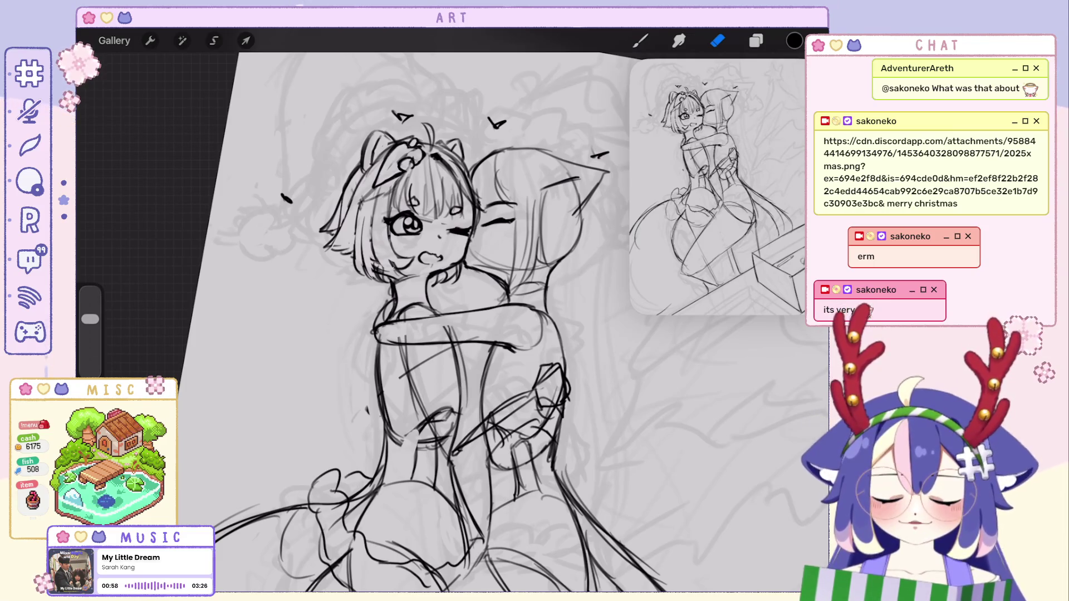
# Step: Restore an erased stroke and undo several unwanted brush strokes on the hugging arms
pyautogui.scroll(-5, 501, 312)
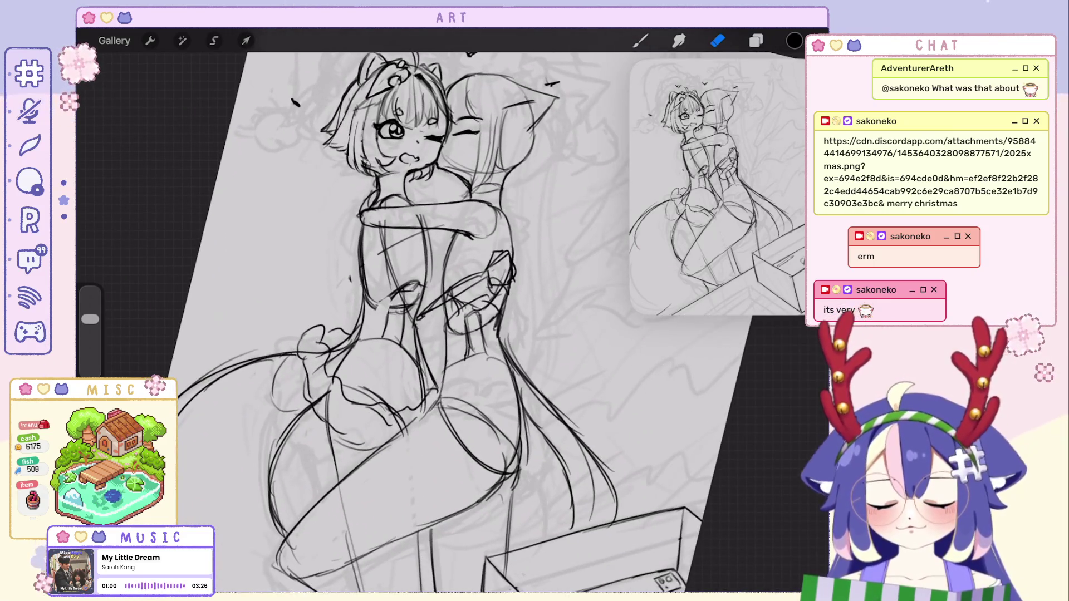
pyautogui.hotkey('ctrl', 'z')
pyautogui.scroll(5, 445, 324)
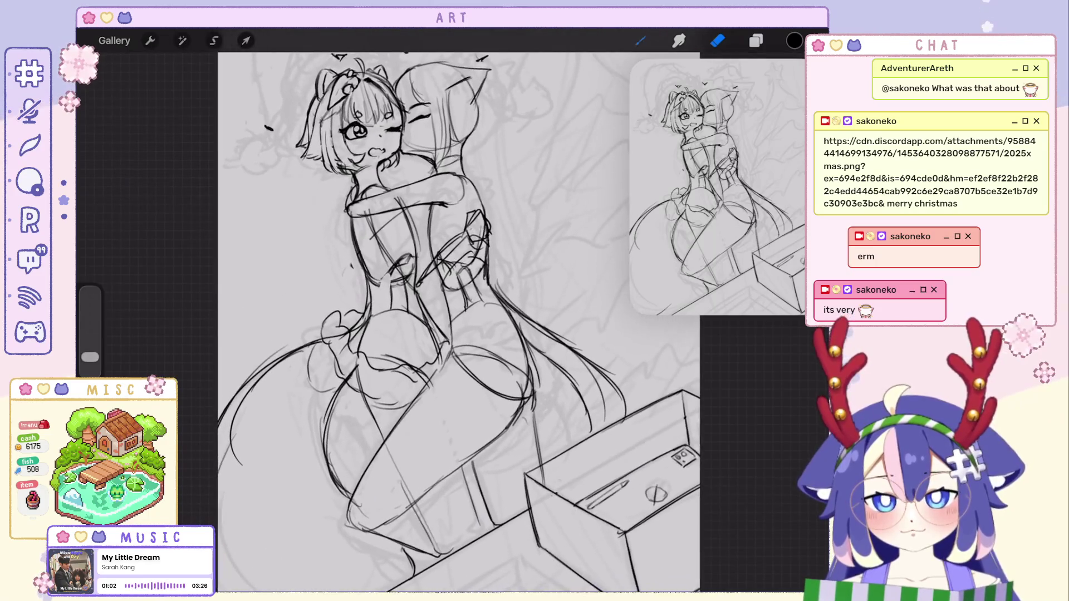
pyautogui.press('b')
pyautogui.hotkey('ctrl', 'z')
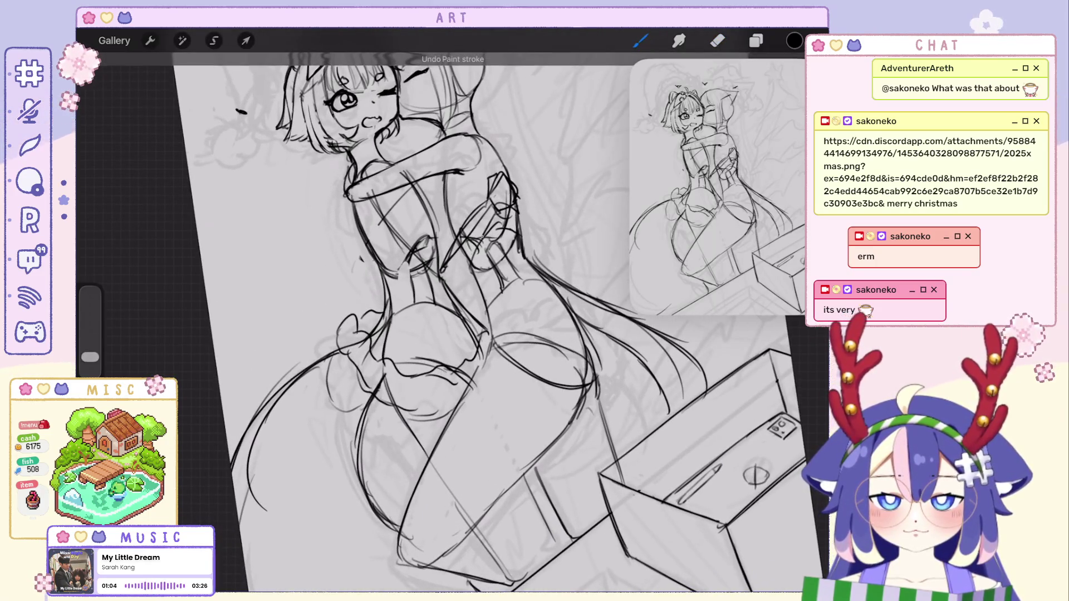
pyautogui.hotkey('ctrl', 'z')
pyautogui.hotkey('ctrl', 'z')
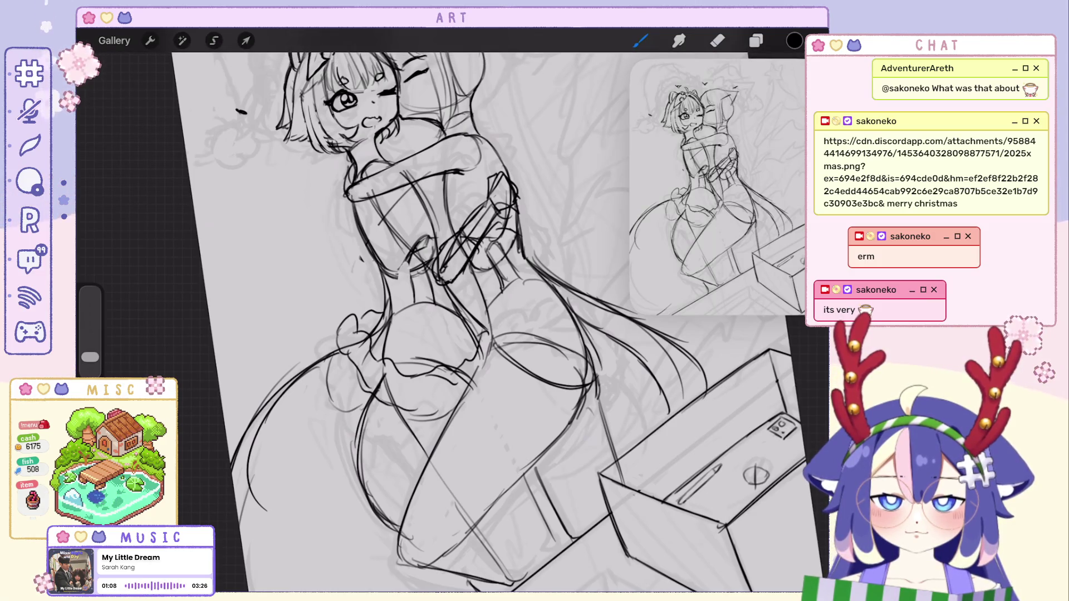
pyautogui.scroll(-3, 491, 323)
pyautogui.hotkey('ctrl', 'z')
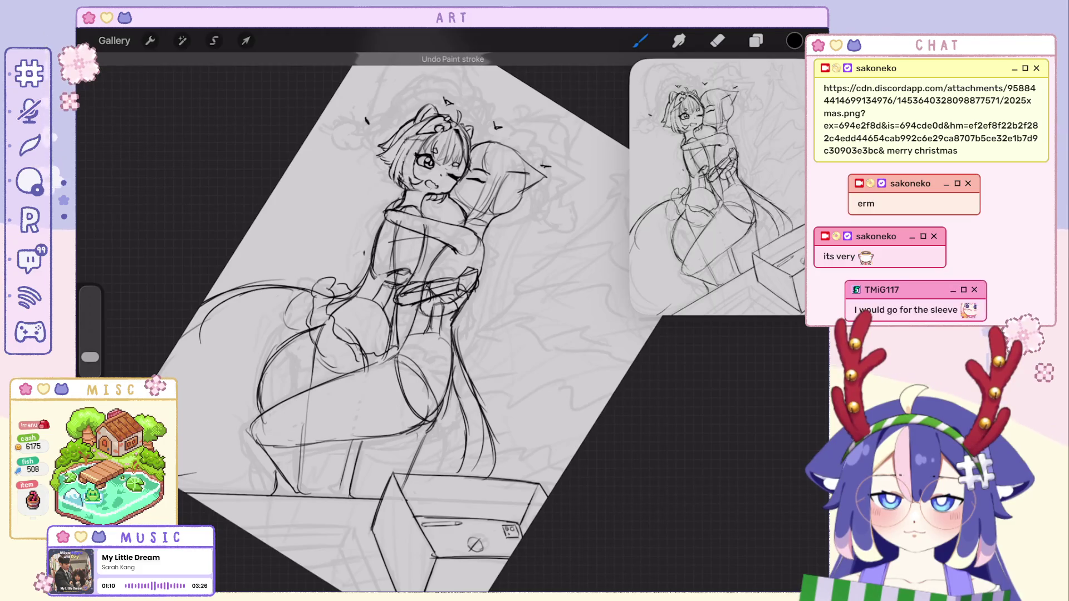
pyautogui.hotkey('ctrl', 'shift', 'z')
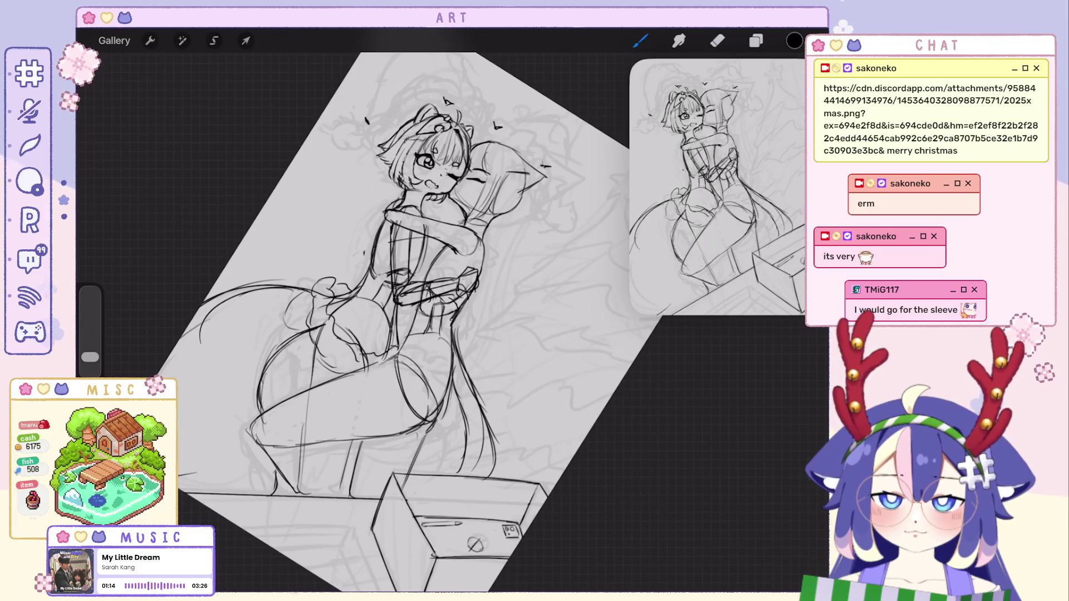
pyautogui.hotkey('ctrl', 'z')
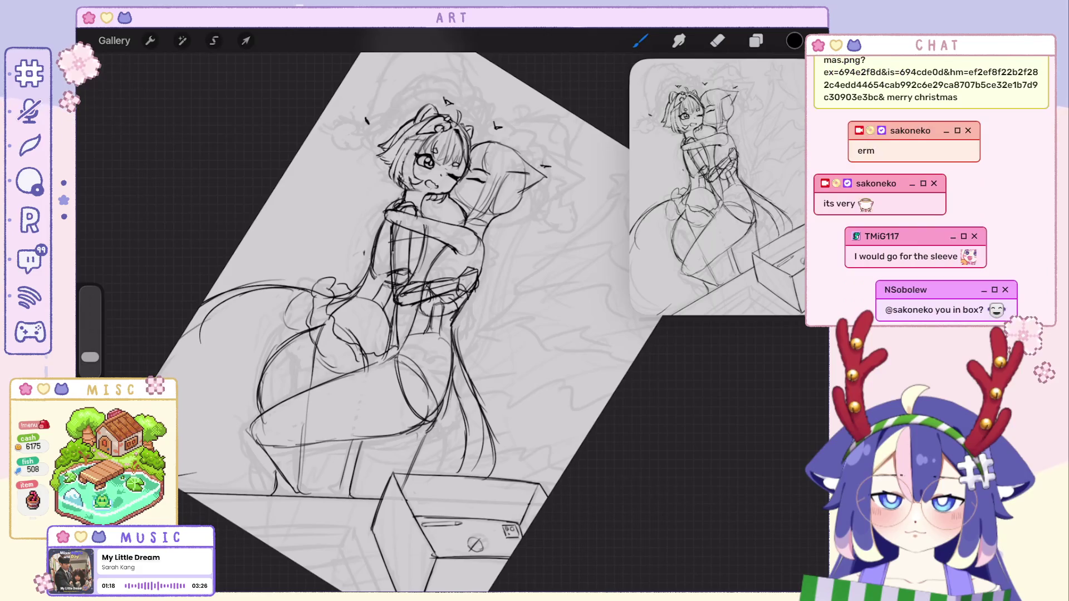
# Step: Undo another brush stroke and erase stray lines on the figures' lower bodies
pyautogui.press('e')
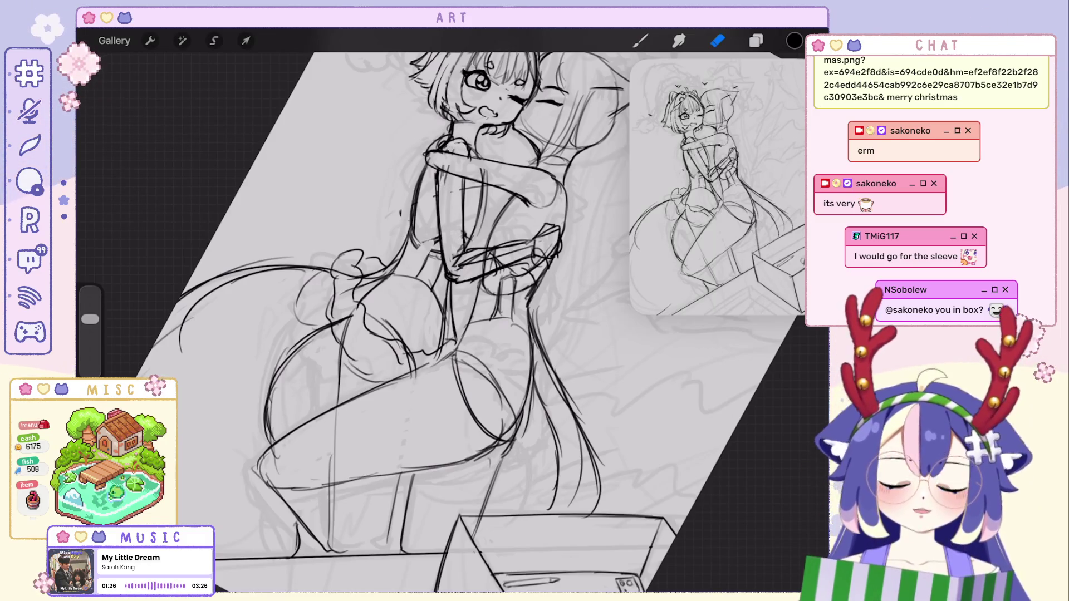
pyautogui.press('b')
pyautogui.scroll(5, 451, 324)
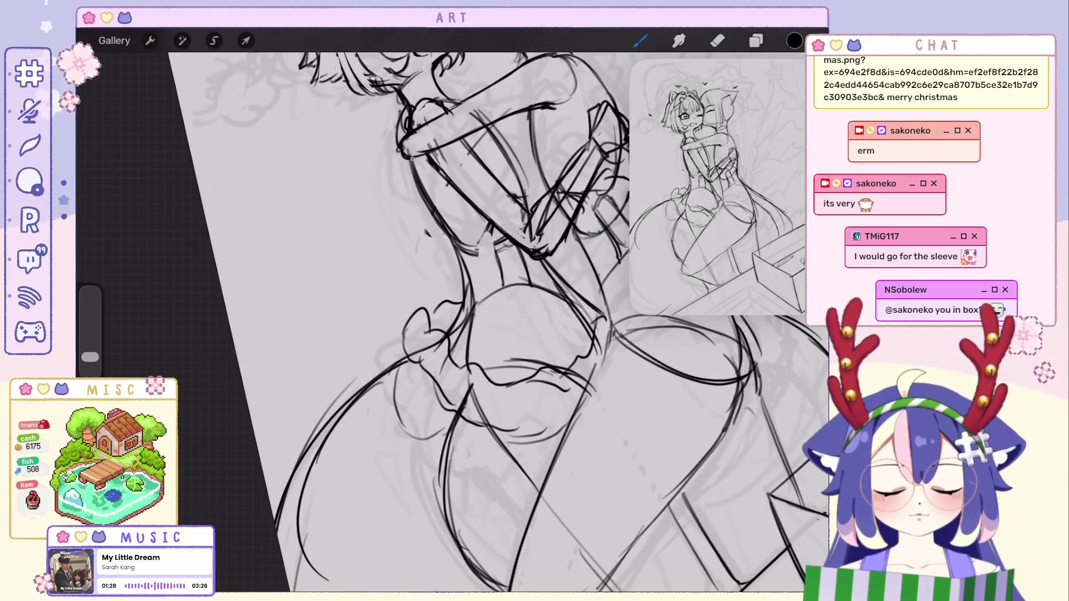
pyautogui.hotkey('ctrl', 'z')
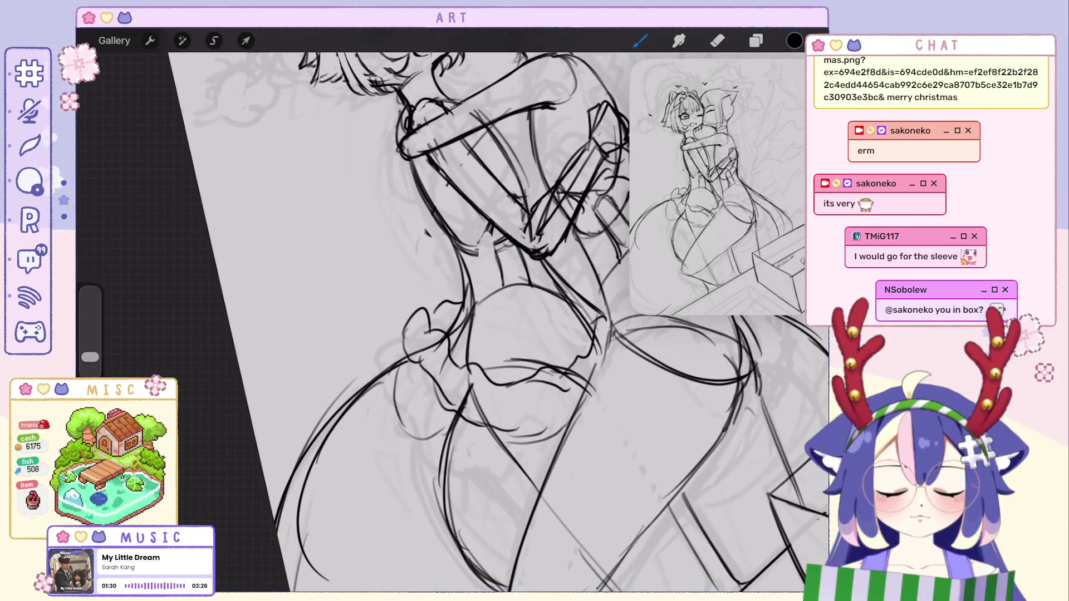
pyautogui.scroll(-5, 451, 324)
pyautogui.scroll(5, 452, 323)
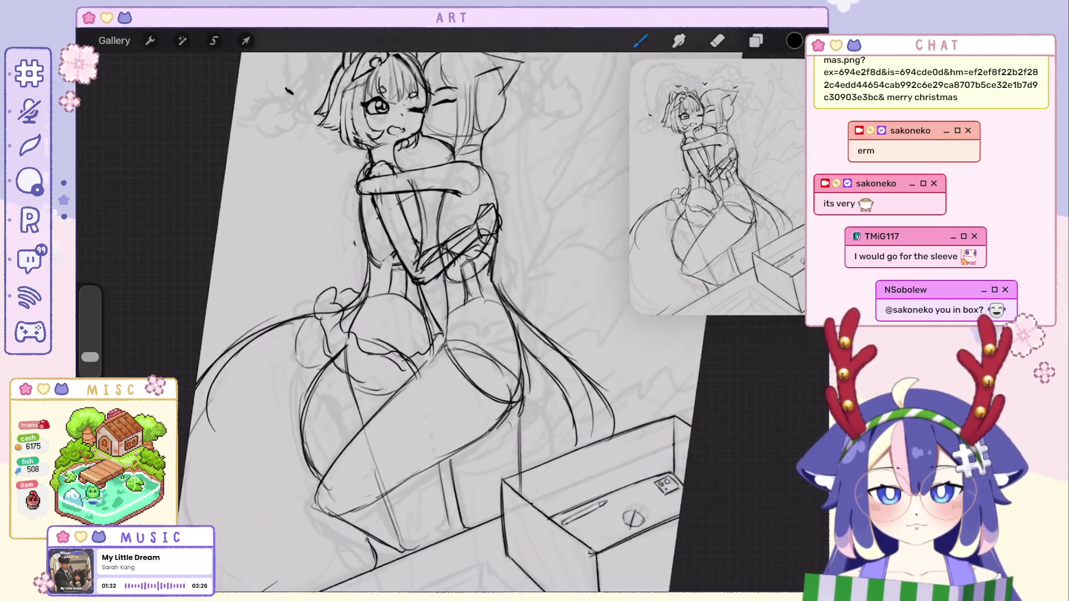
pyautogui.press('e')
pyautogui.moveTo(484, 211); pyautogui.dragTo(468, 246)
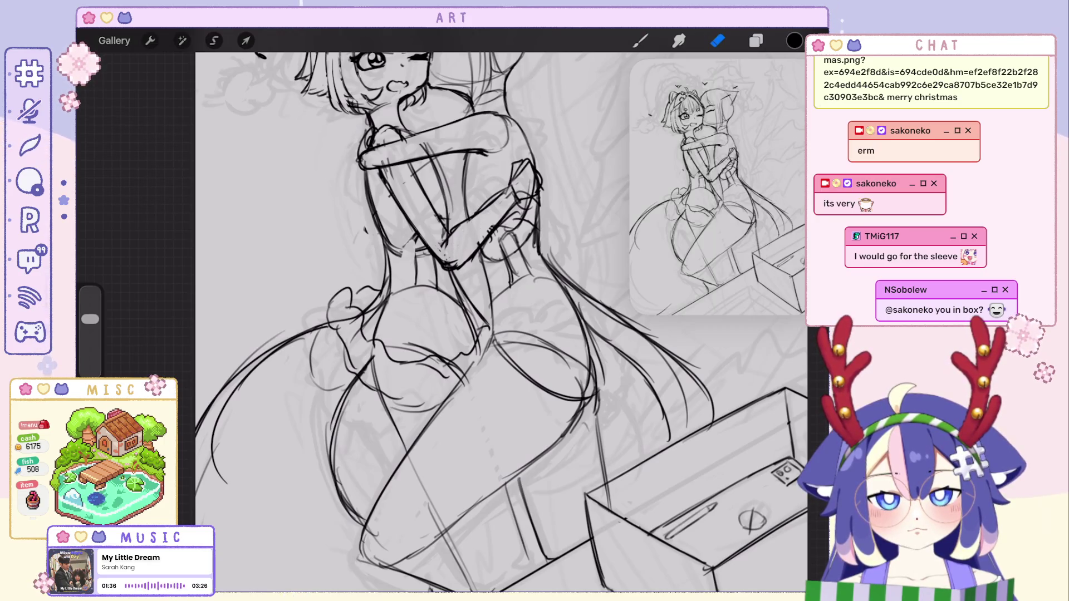
pyautogui.scroll(-5, 446, 323)
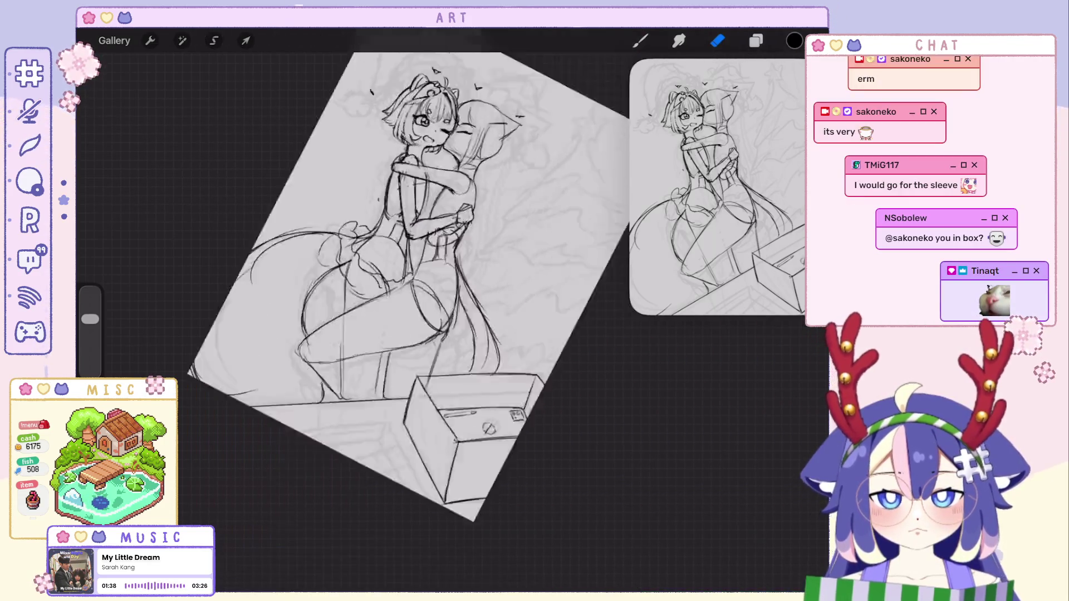
pyautogui.scroll(5, 445, 323)
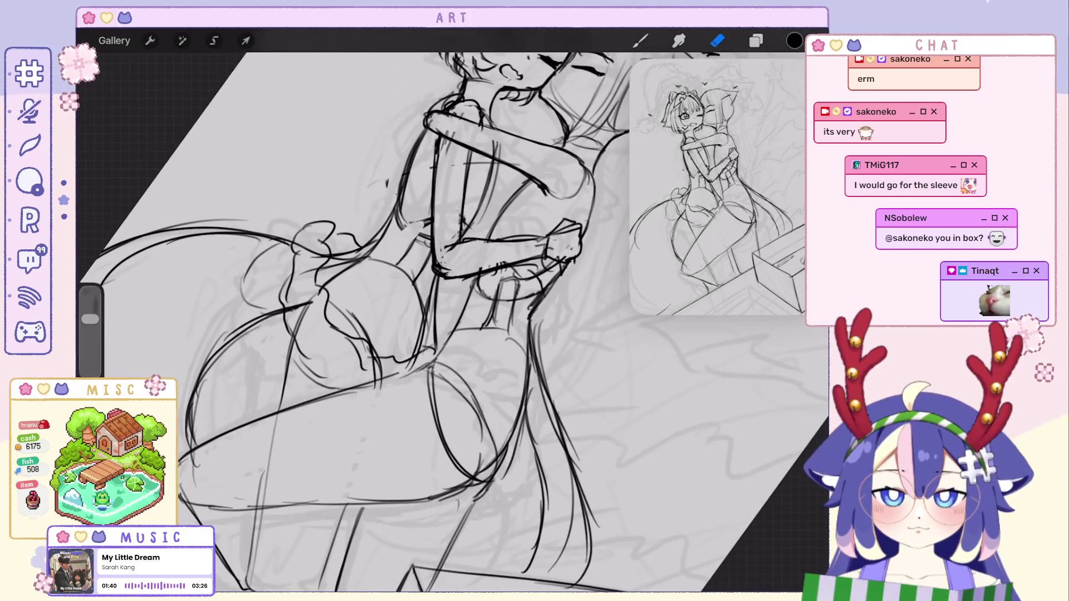
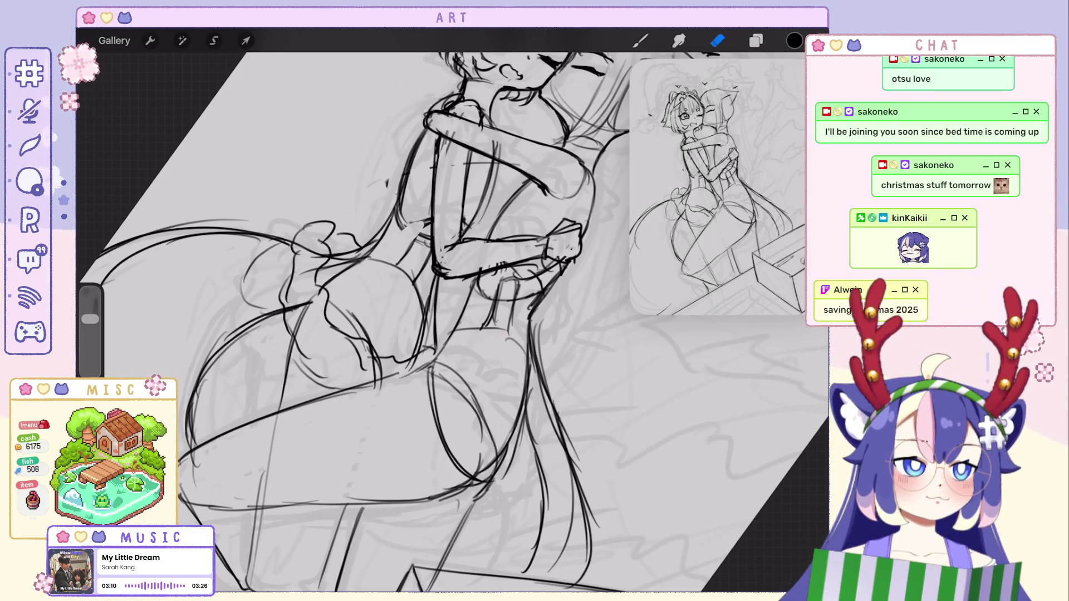
# Step: Ink the small hair clip on the right catgirl's head, stepping through undo and redo to compare versions
pyautogui.scroll(-5, 390, 312)
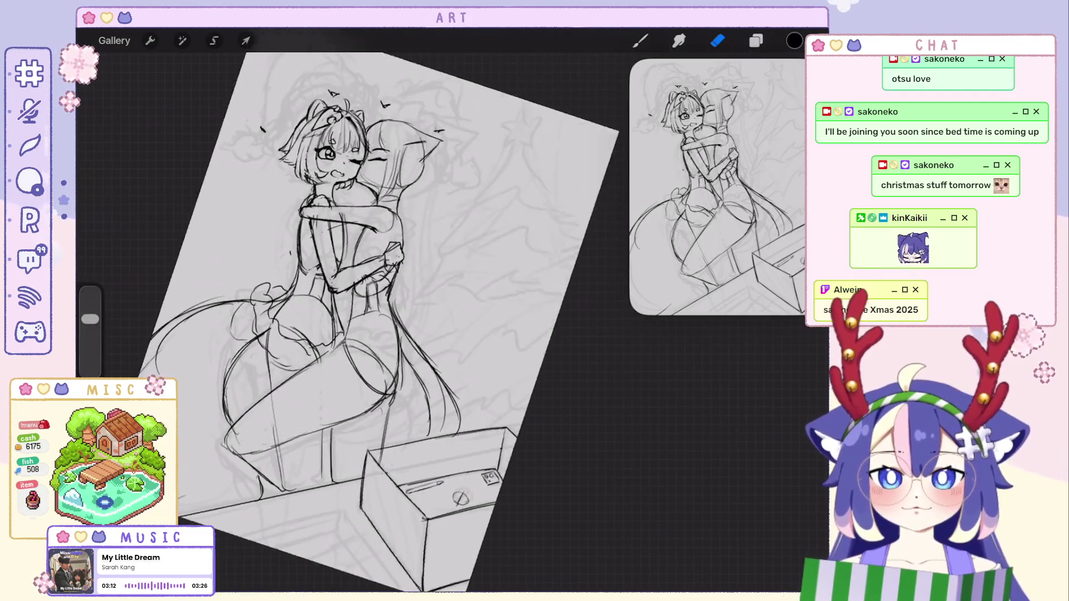
pyautogui.scroll(5, 361, 279)
pyautogui.scroll(1, 391, 312)
pyautogui.press('b')
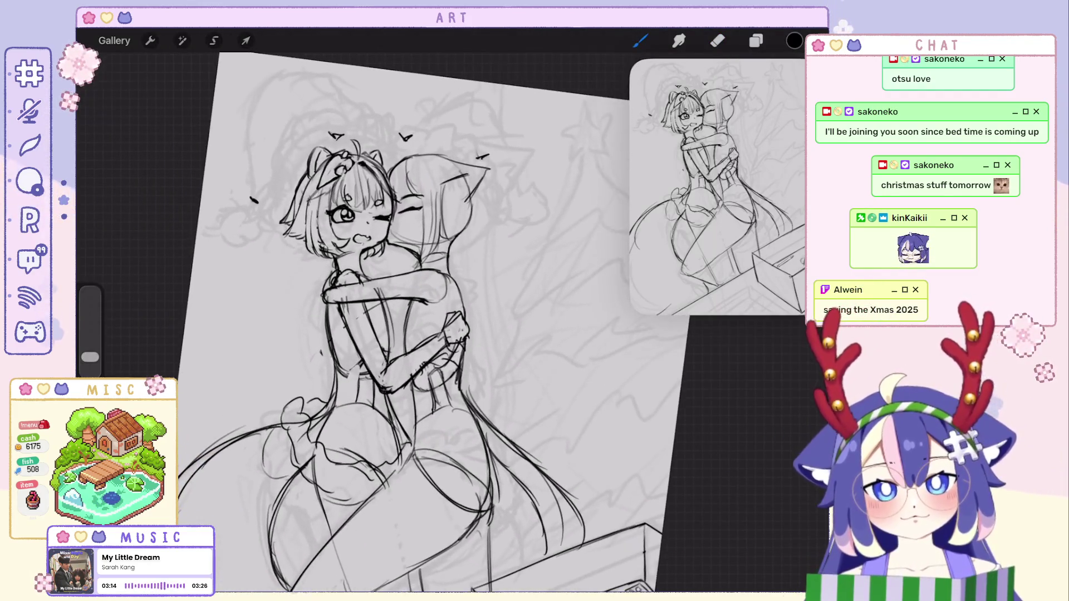
pyautogui.hotkey('ctrl', 'z')
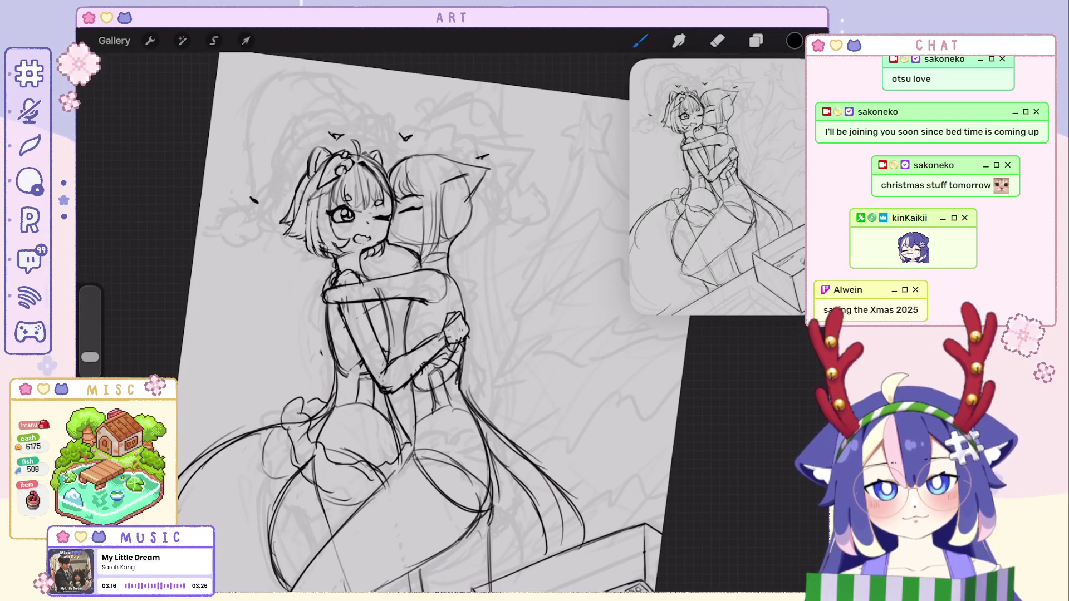
pyautogui.hotkey('ctrl', 'z')
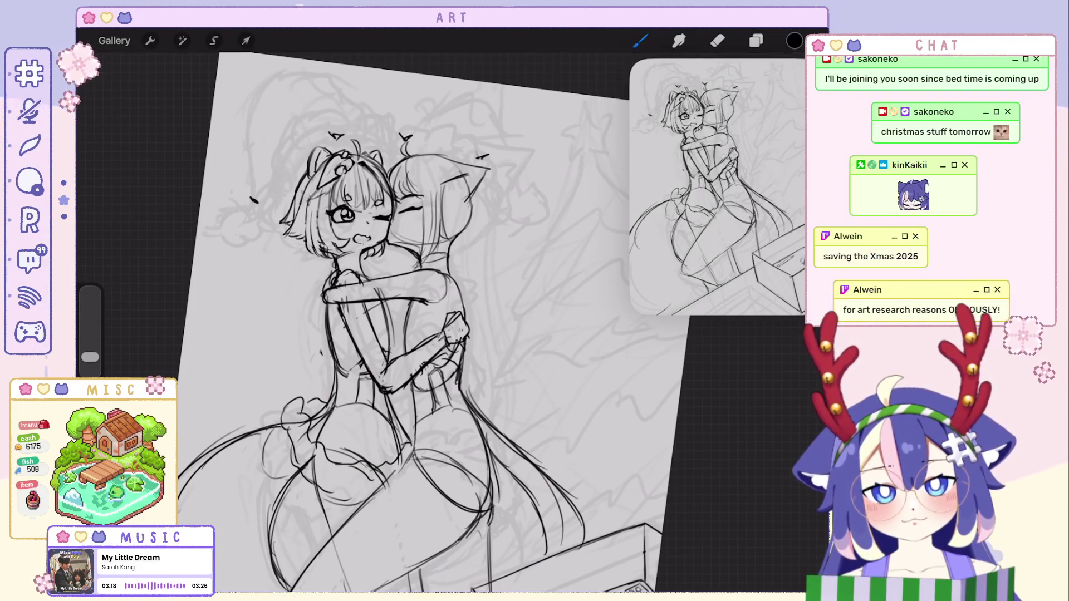
pyautogui.hotkey('ctrl', 'z')
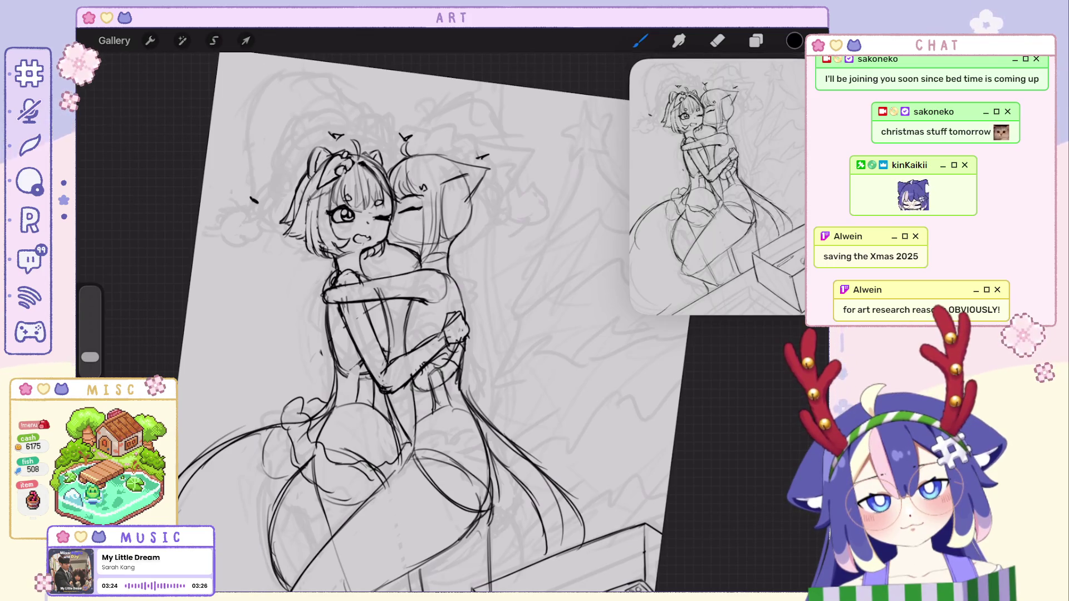
pyautogui.hotkey('ctrl', 'z')
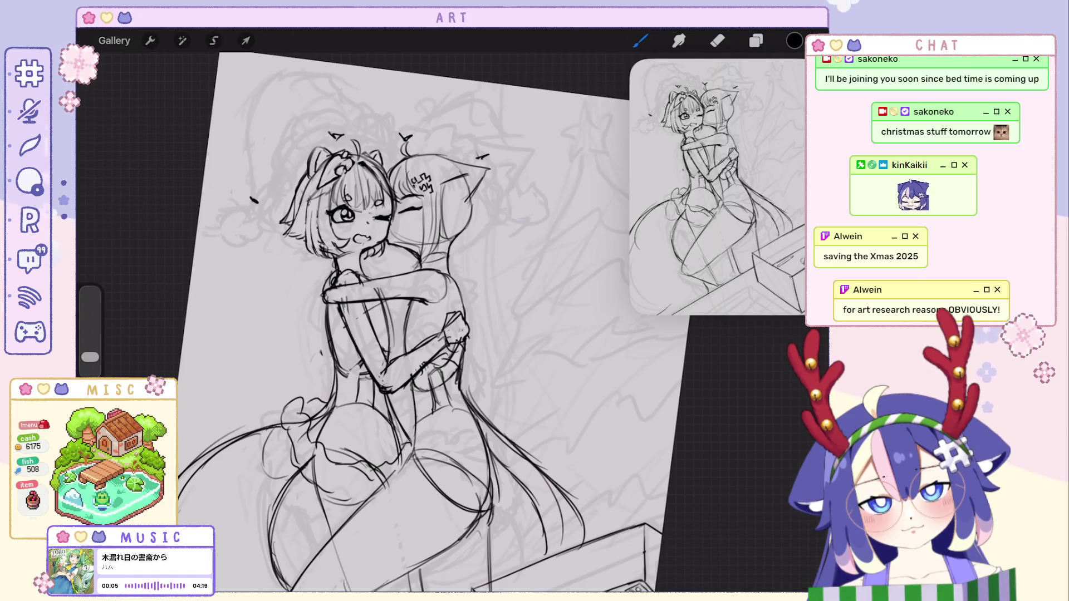
pyautogui.hotkey('ctrl', 'z')
pyautogui.hotkey('ctrl', 'z')
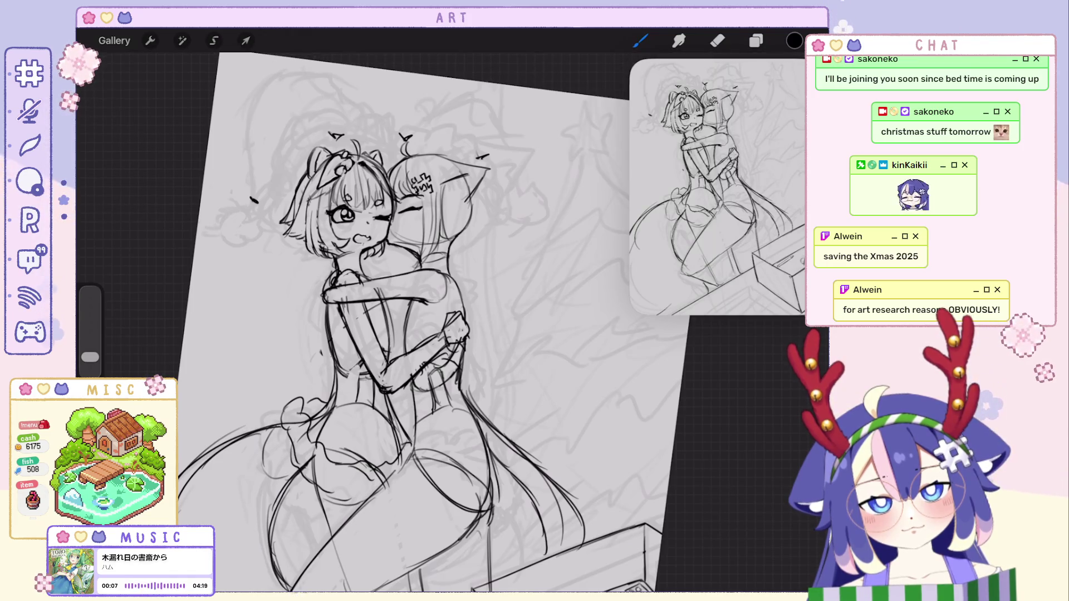
pyautogui.hotkey('ctrl', 'z')
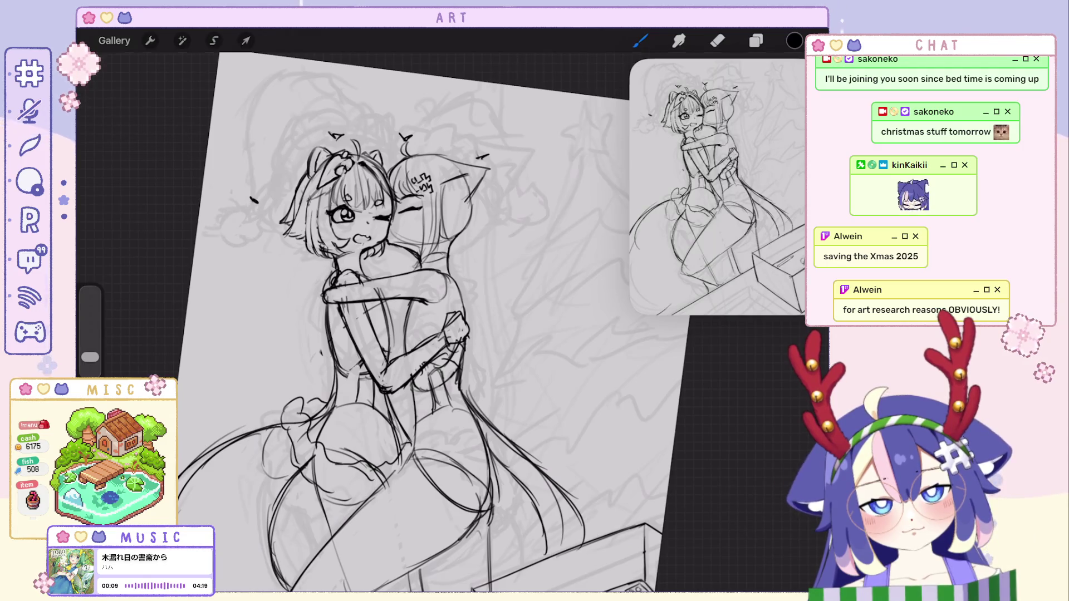
pyautogui.hotkey('ctrl', 'z')
pyautogui.hotkey('ctrl', 'z')
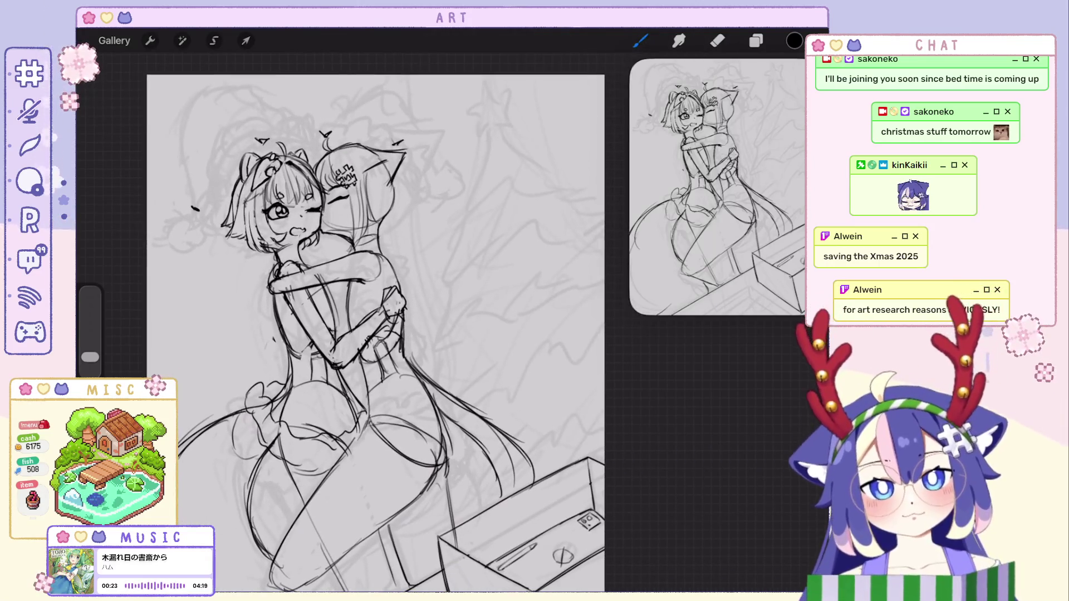
# Step: Draw the long hair strand down the right catgirl's back, undoing each unsatisfying attempt
pyautogui.hotkey('ctrl', 'z')
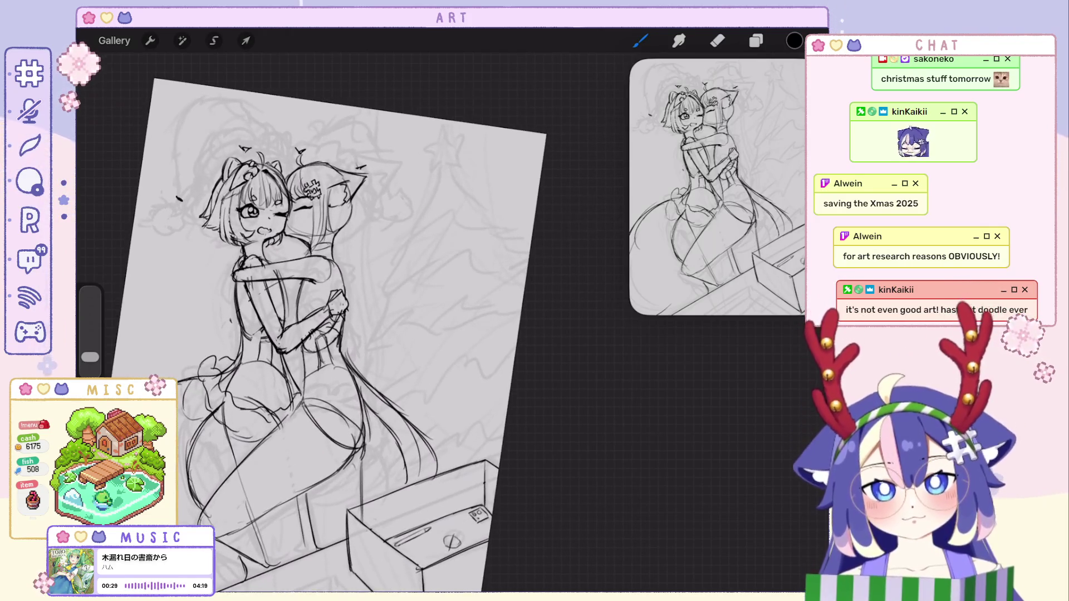
pyautogui.hotkey('ctrl', 'z')
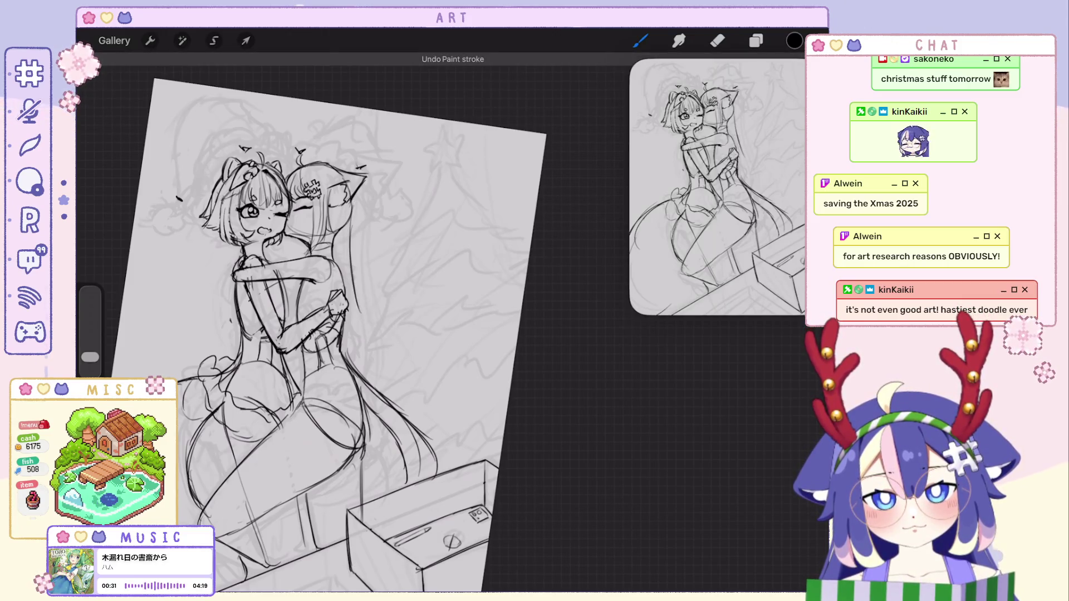
pyautogui.hotkey('ctrl', 'z')
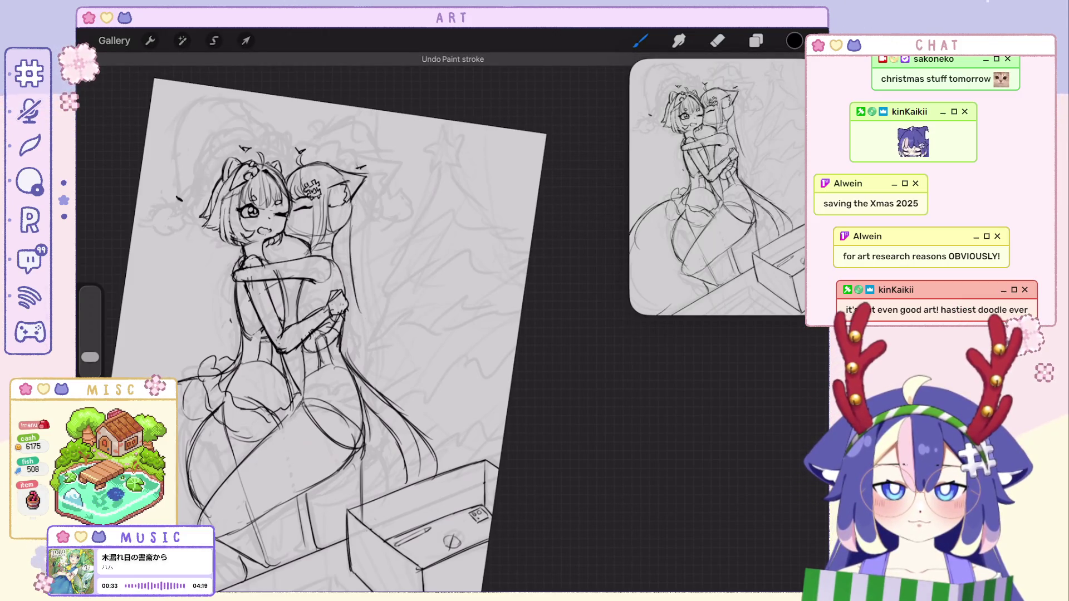
pyautogui.moveTo(355, 223); pyautogui.dragTo(356, 359)
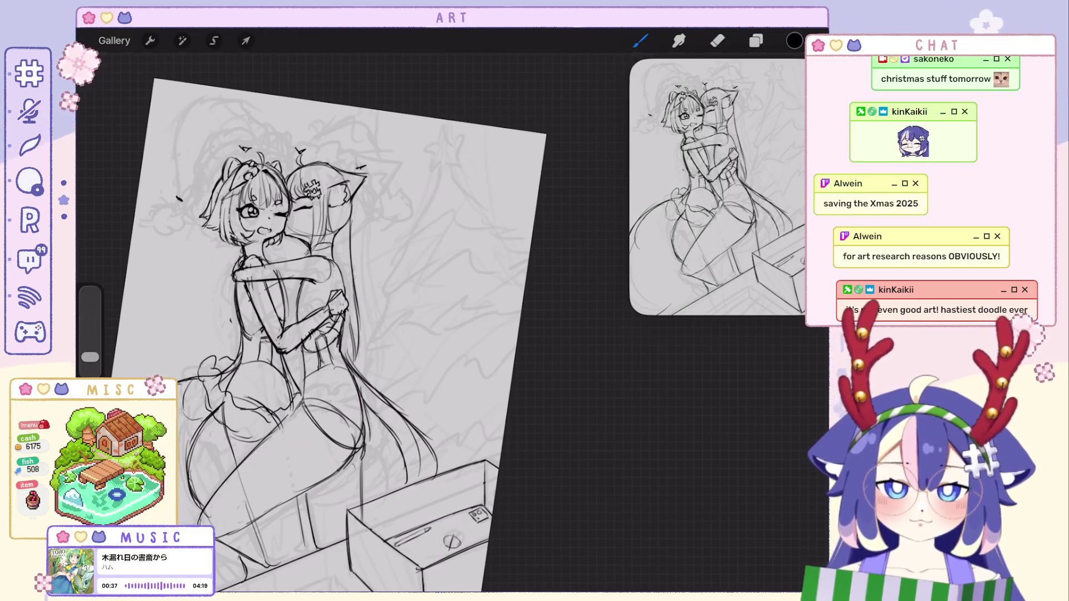
pyautogui.hotkey('ctrl', 'z')
pyautogui.hotkey('ctrl', 'z')
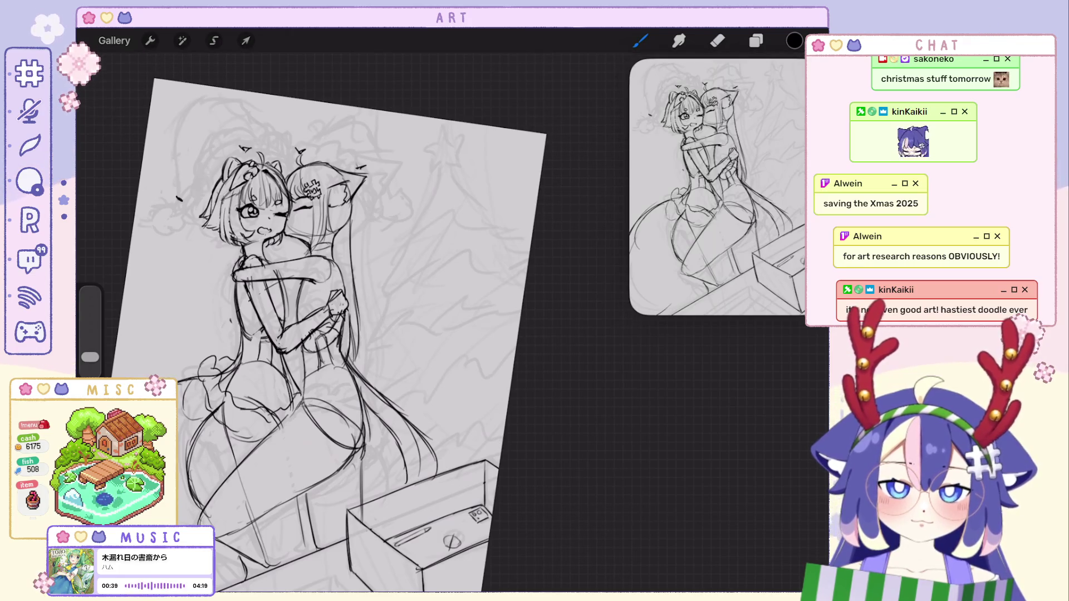
pyautogui.moveTo(355, 201); pyautogui.dragTo(359, 310)
pyautogui.hotkey('ctrl', 'z')
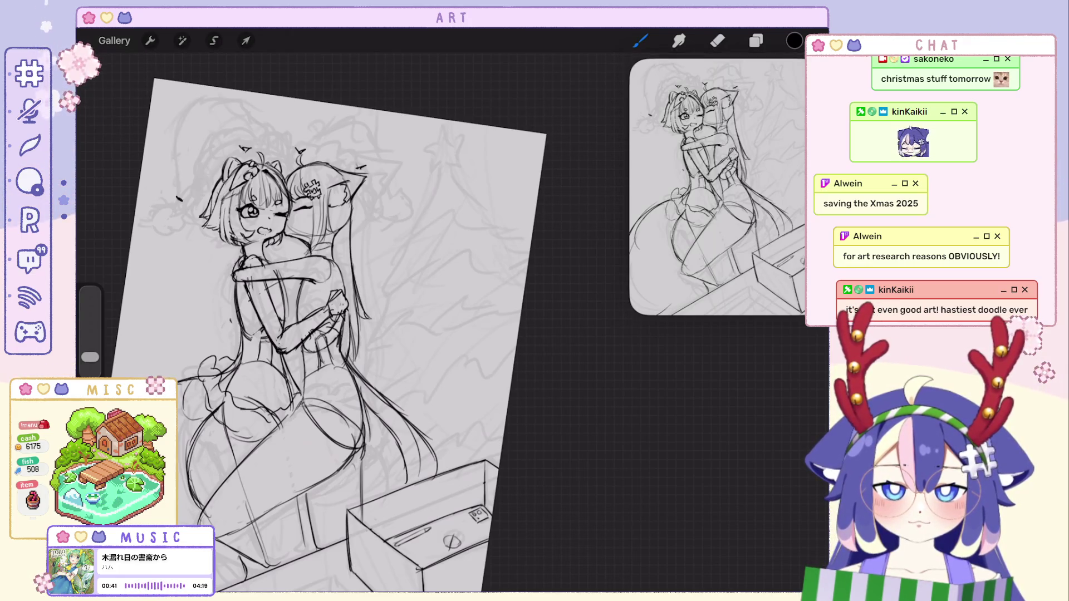
pyautogui.hotkey('ctrl', 'z')
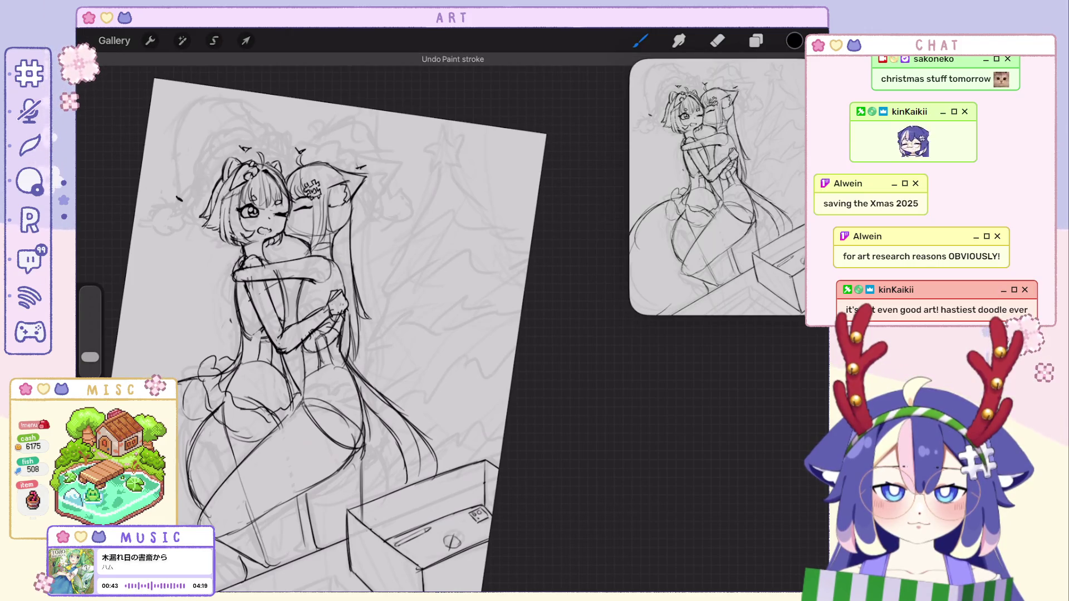
pyautogui.hotkey('ctrl', 'z')
pyautogui.moveTo(343, 205); pyautogui.dragTo(348, 303)
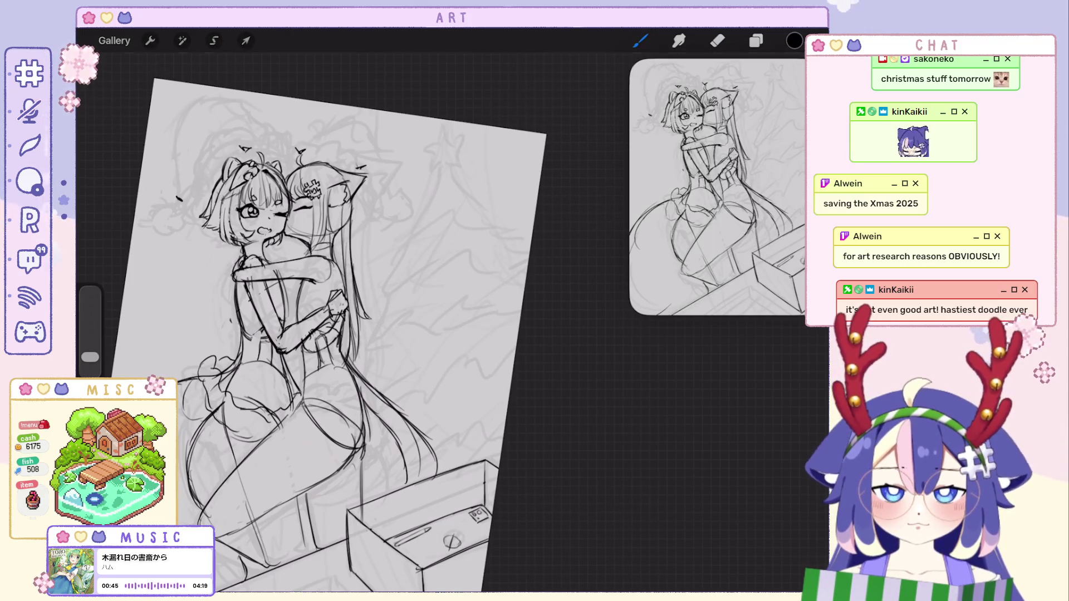
pyautogui.hotkey('ctrl', 'z')
# Step: Zoom onto the lower bodies and erase stray sketch lines there with a smaller eraser
pyautogui.scroll(-3, 357, 334)
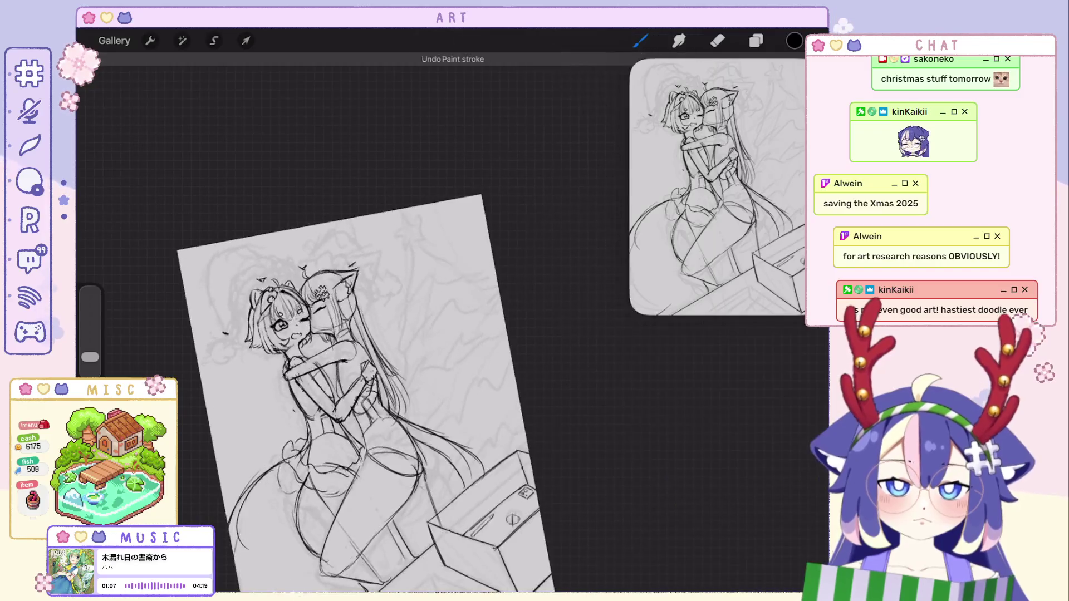
pyautogui.scroll(-2, 357, 334)
pyautogui.scroll(5, 368, 335)
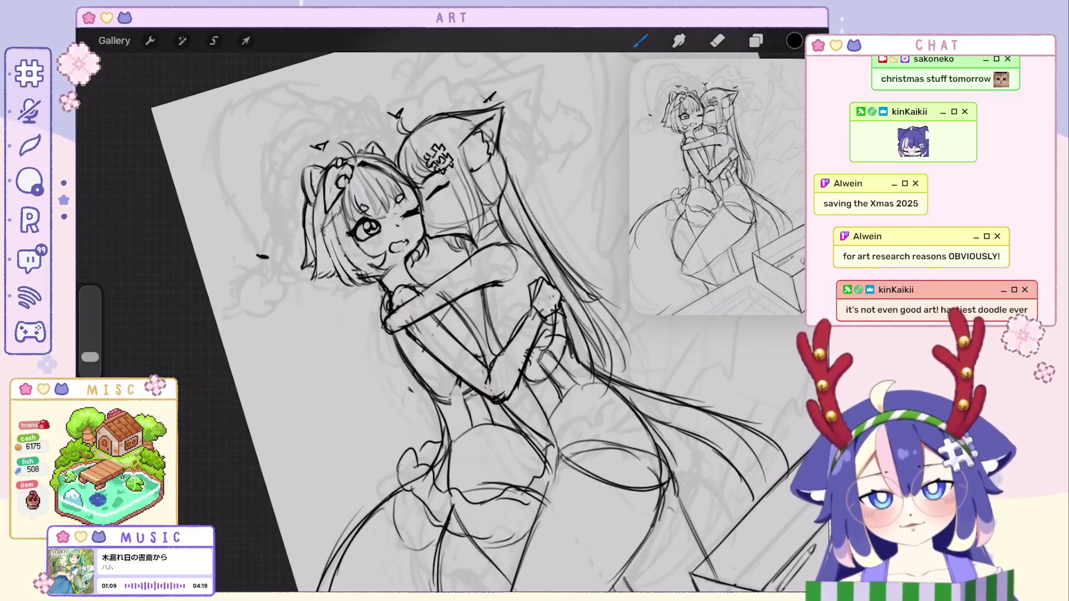
pyautogui.scroll(-3, 390, 324)
pyautogui.scroll(5, 424, 334)
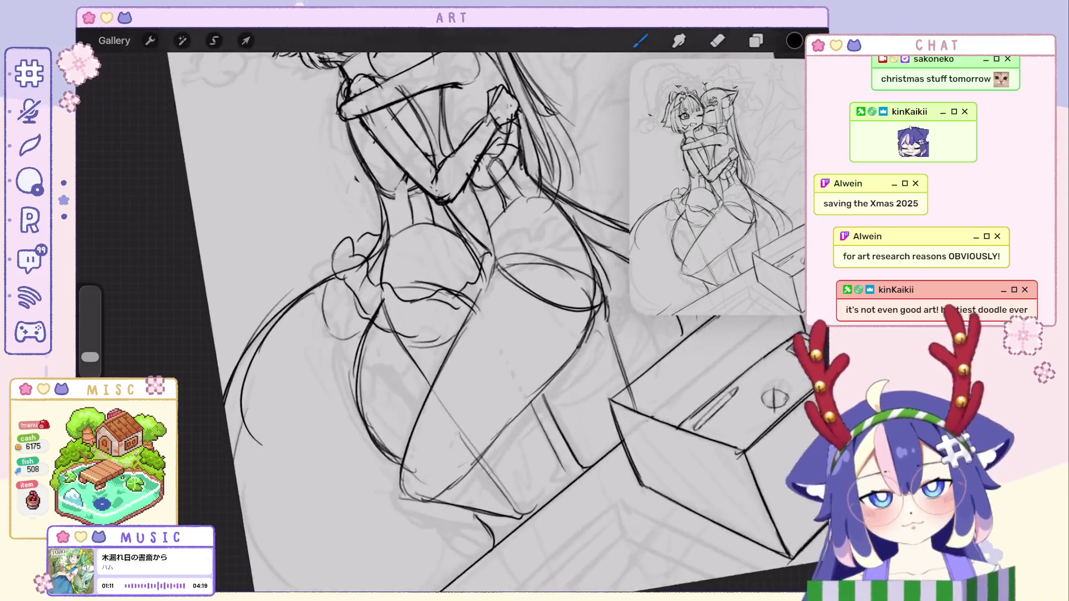
pyautogui.press('e')
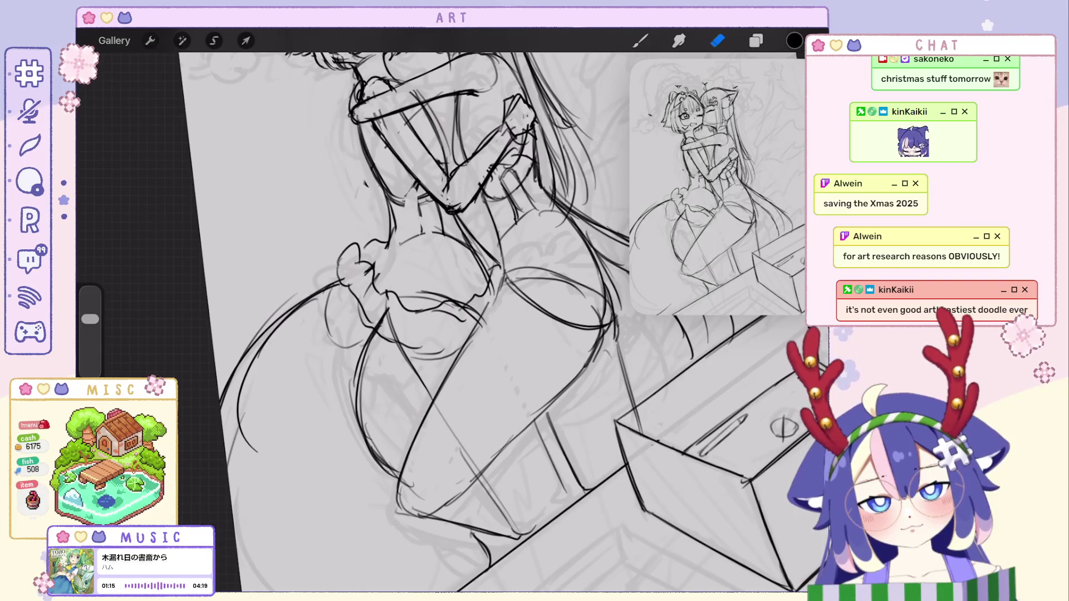
pyautogui.scroll(-3, 390, 324)
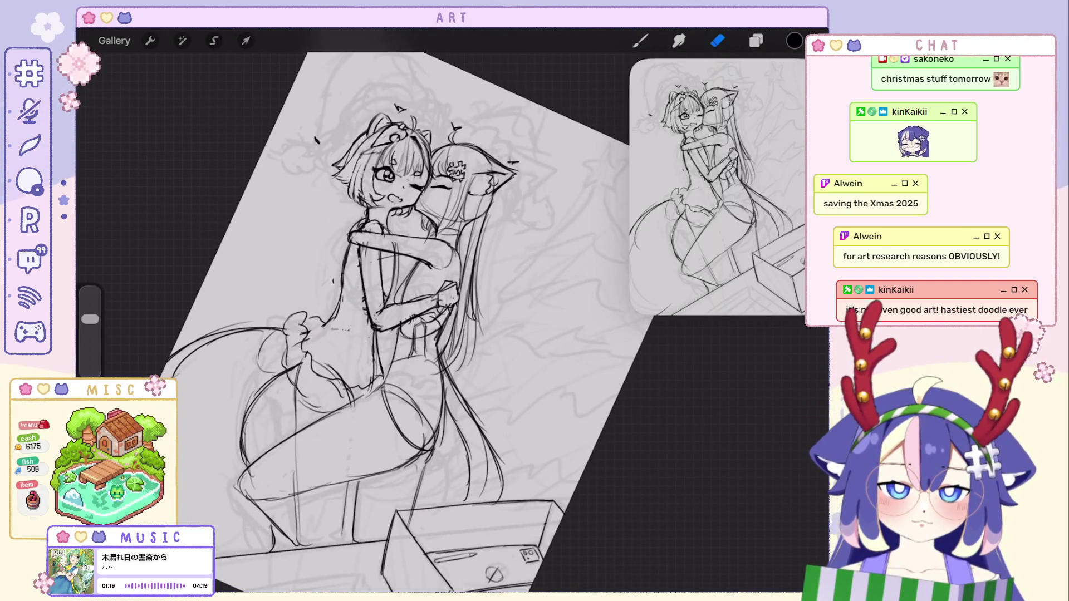
pyautogui.scroll(3, 390, 323)
pyautogui.scroll(-2, 391, 324)
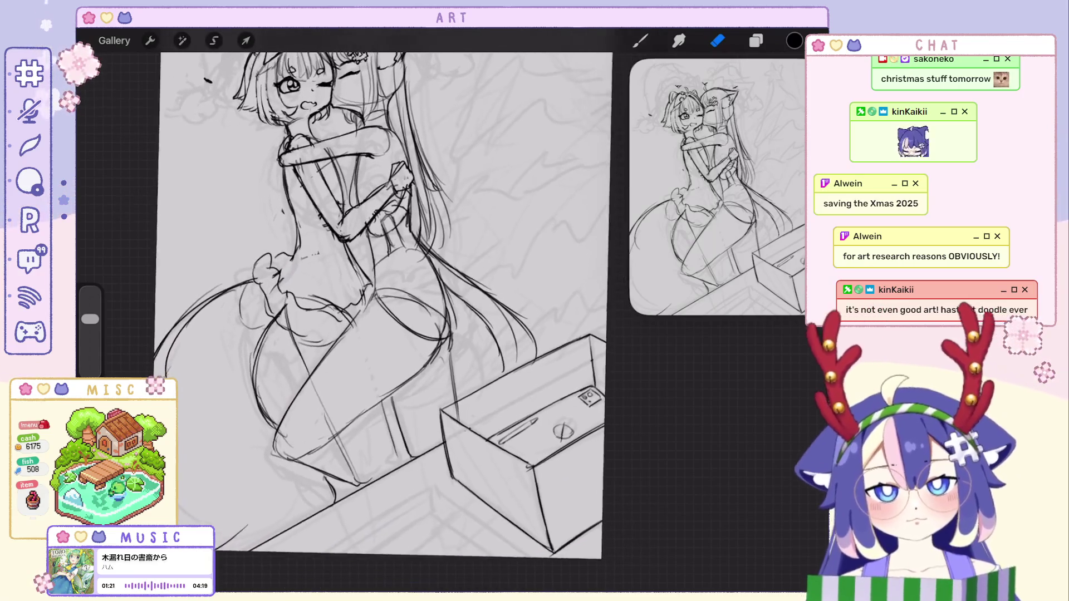
# Step: Ink the frilly ruffles at both catgirls' hips, then erase leftover sketch lines around them
pyautogui.press('b')
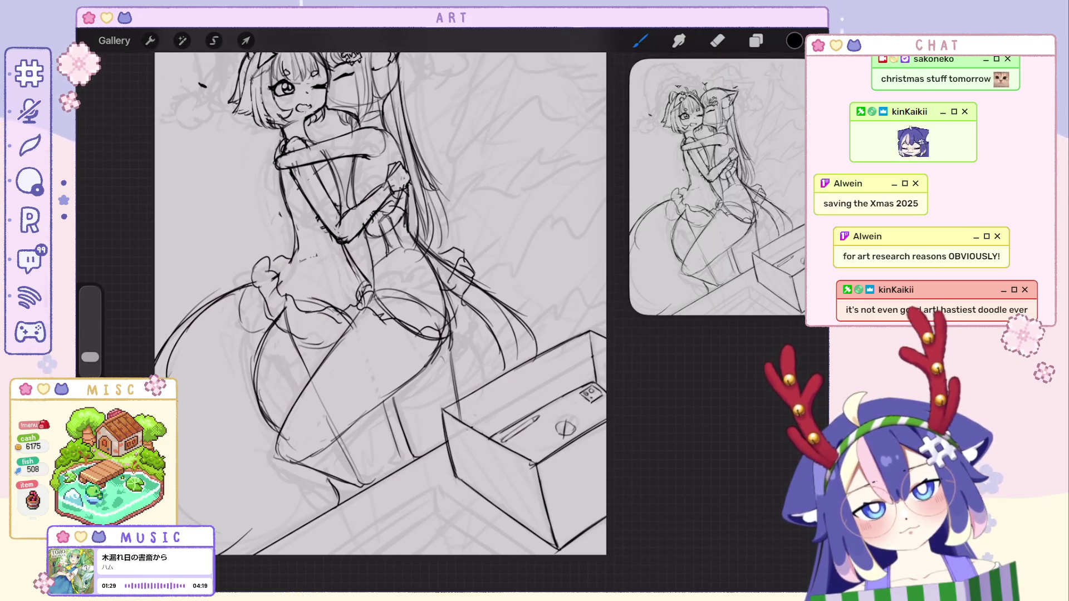
pyautogui.click(718, 40)
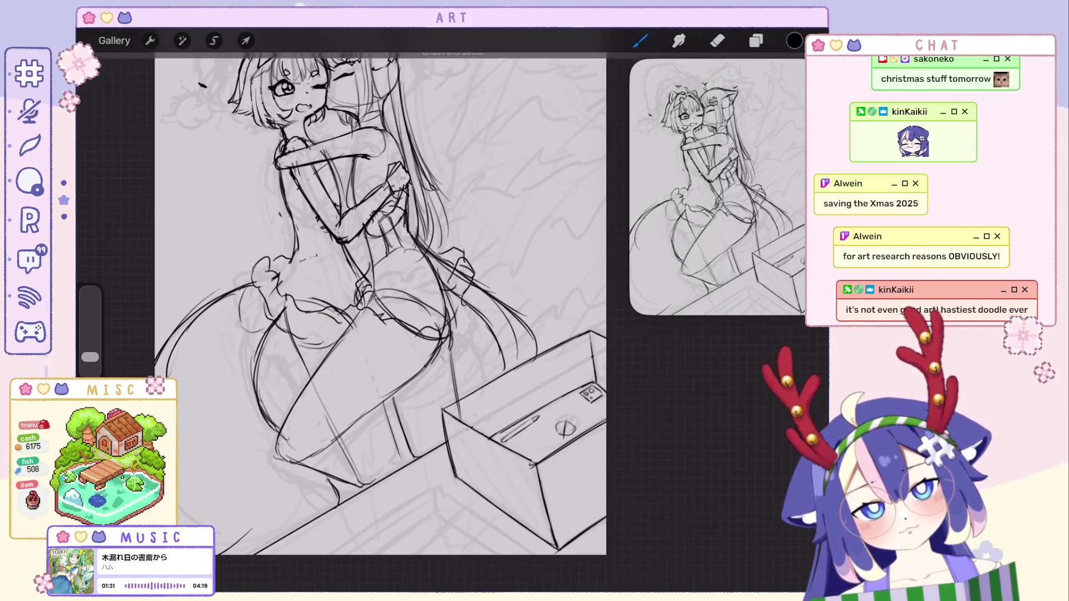
pyautogui.scroll(3, 378, 301)
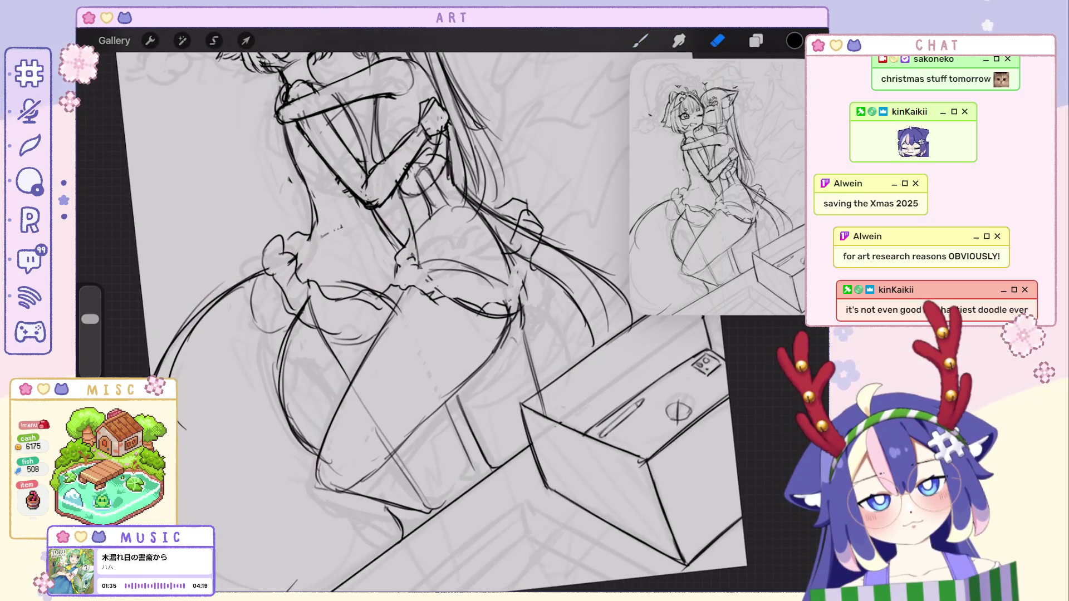
pyautogui.scroll(-3, 412, 312)
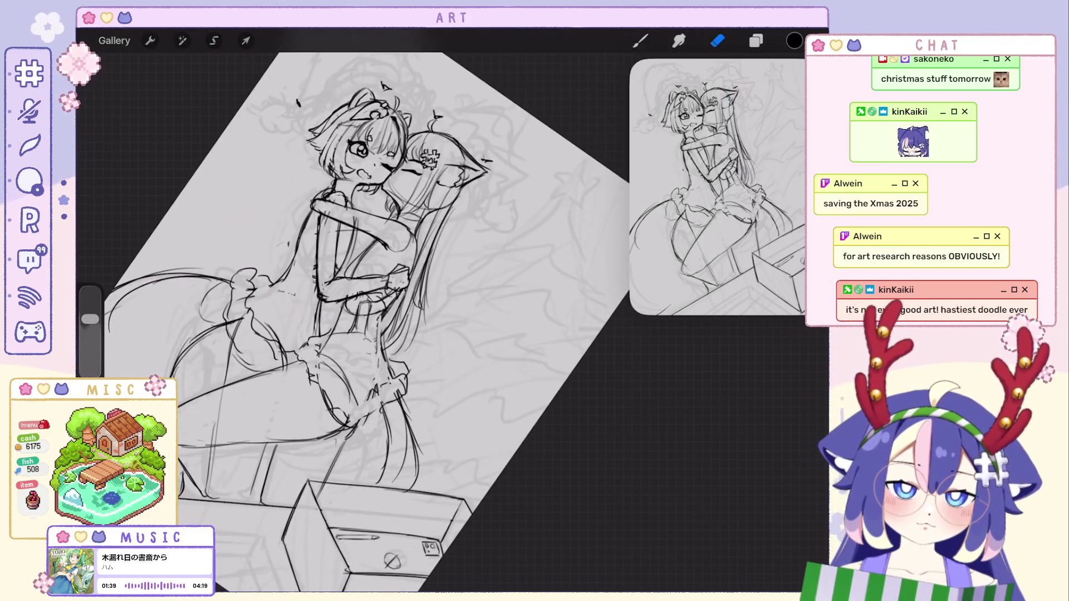
# Step: Undo the last erase stroke and several recent ink strokes on the figures
pyautogui.hotkey('ctrl', 'z')
pyautogui.scroll(2, 445, 312)
pyautogui.press('b')
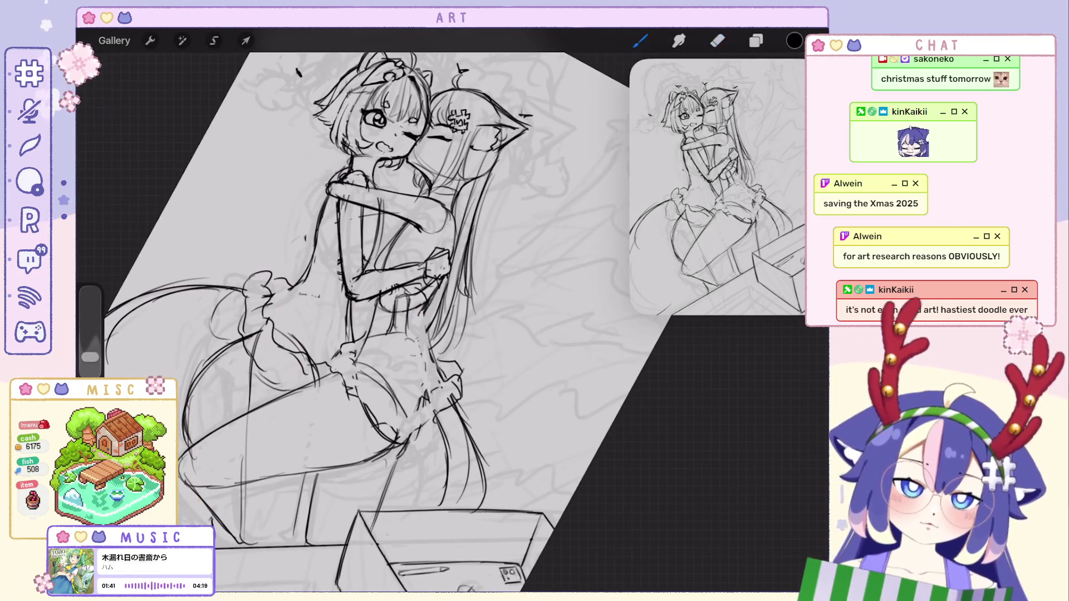
pyautogui.hotkey('ctrl', 'z')
pyautogui.hotkey('ctrl', 'z')
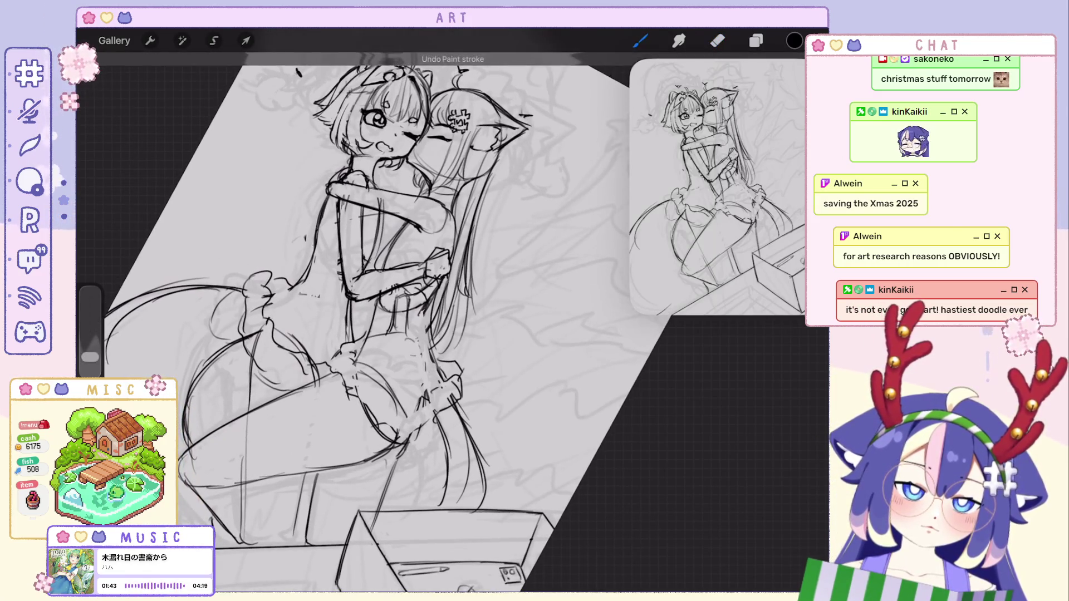
pyautogui.scroll(3, 390, 323)
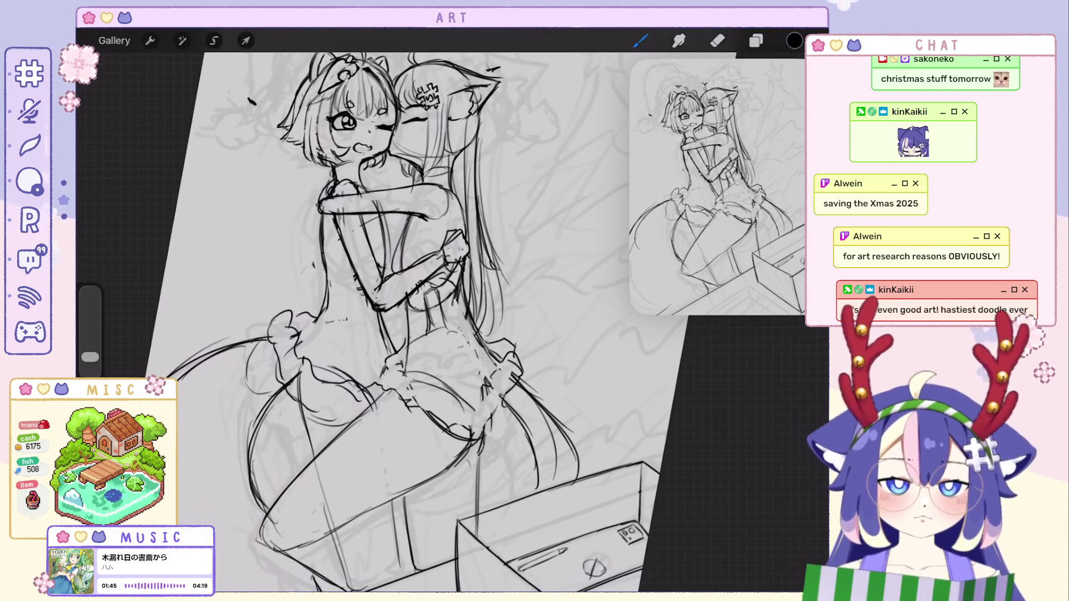
pyautogui.hotkey('ctrl', 'z')
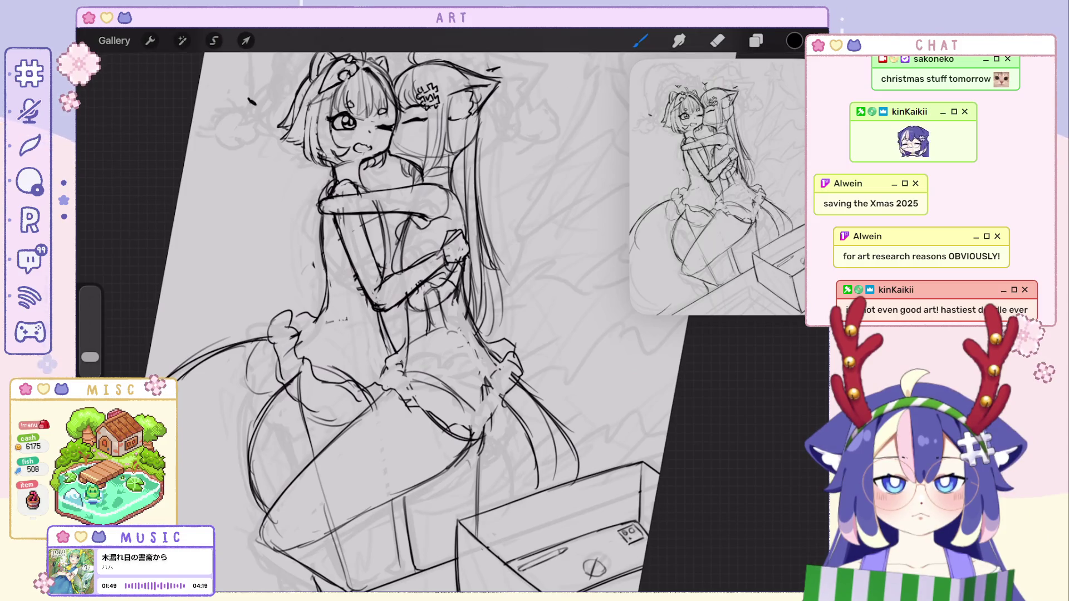
pyautogui.hotkey('ctrl', 'z')
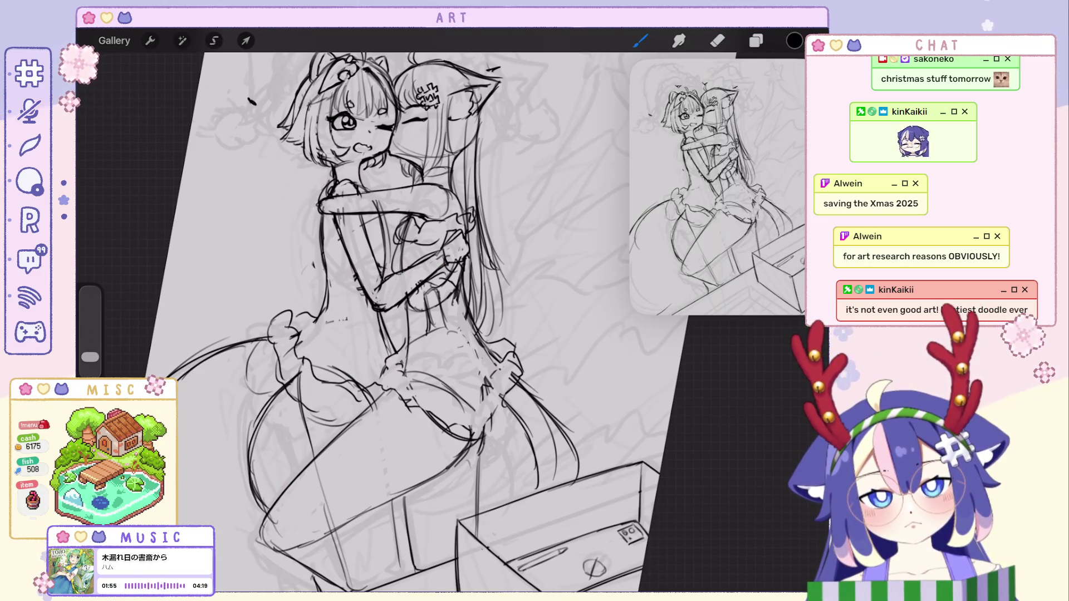
pyautogui.hotkey('ctrl', 'z')
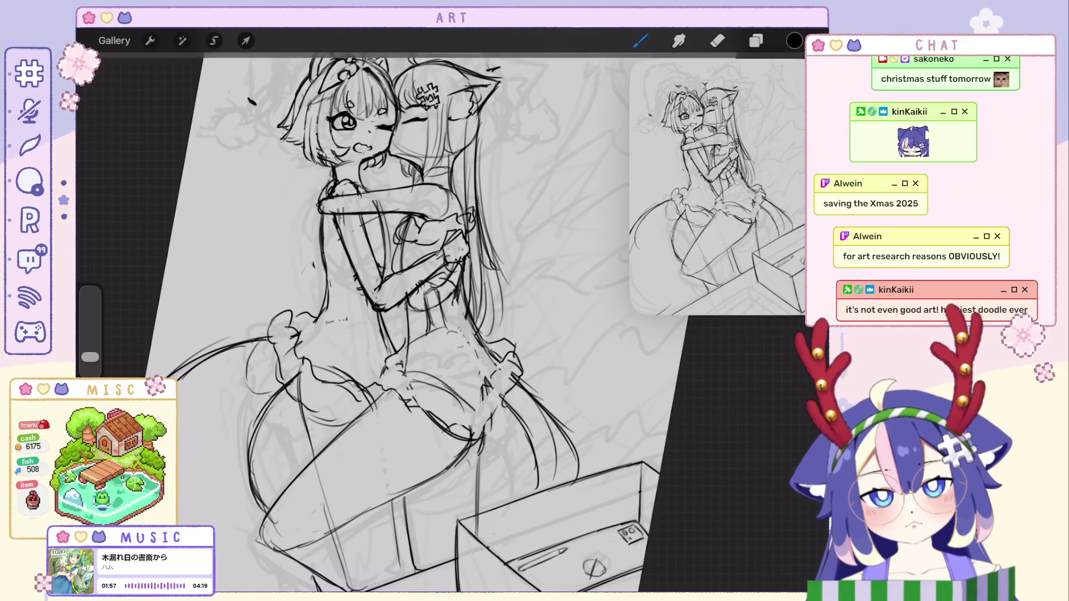
pyautogui.hotkey('ctrl', 'z')
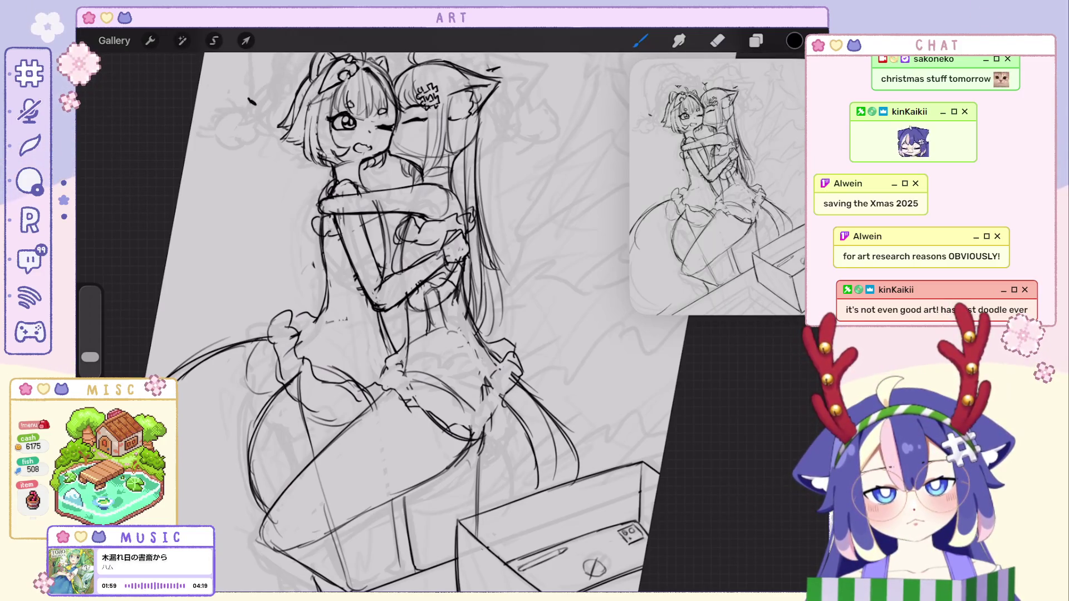
pyautogui.hotkey('ctrl', 'z')
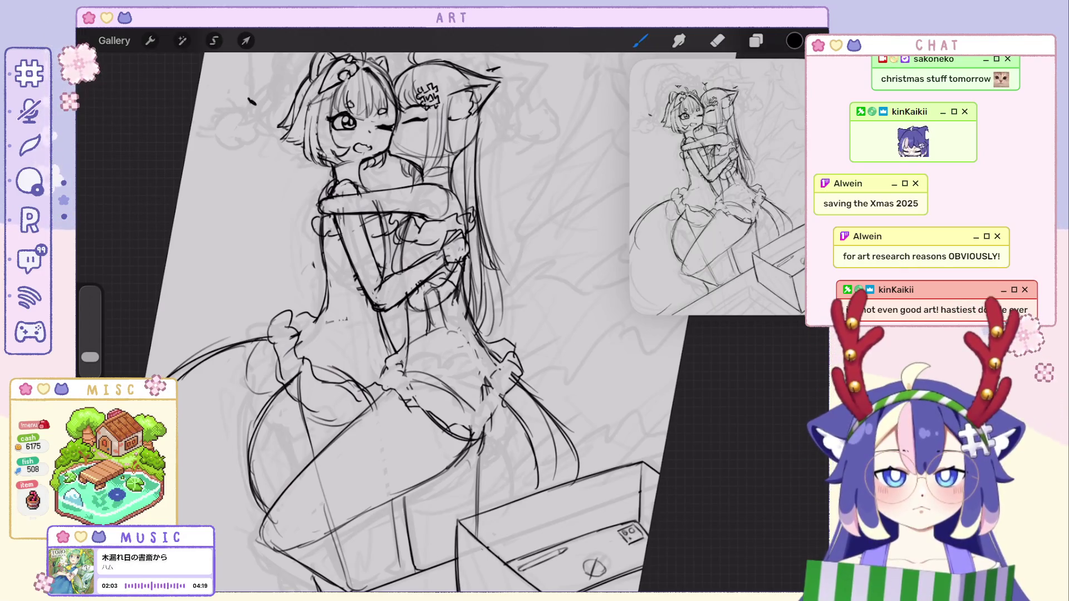
# Step: Erase rough lines on the hugging catgirls and the box
pyautogui.scroll(-5, 432, 311)
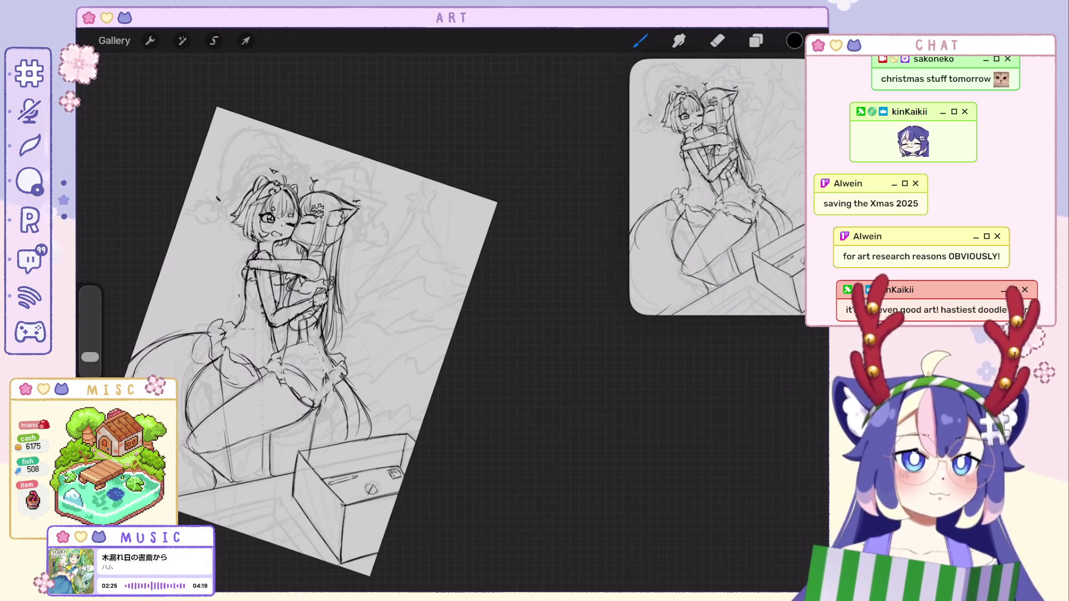
pyautogui.scroll(3, 350, 322)
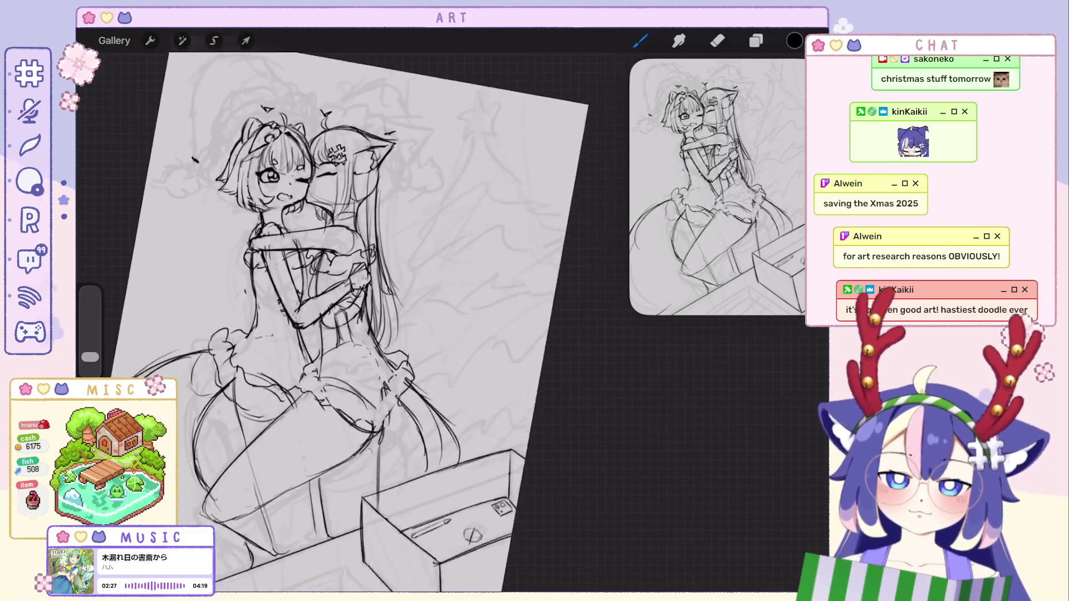
pyautogui.scroll(5, 424, 323)
pyautogui.press('e')
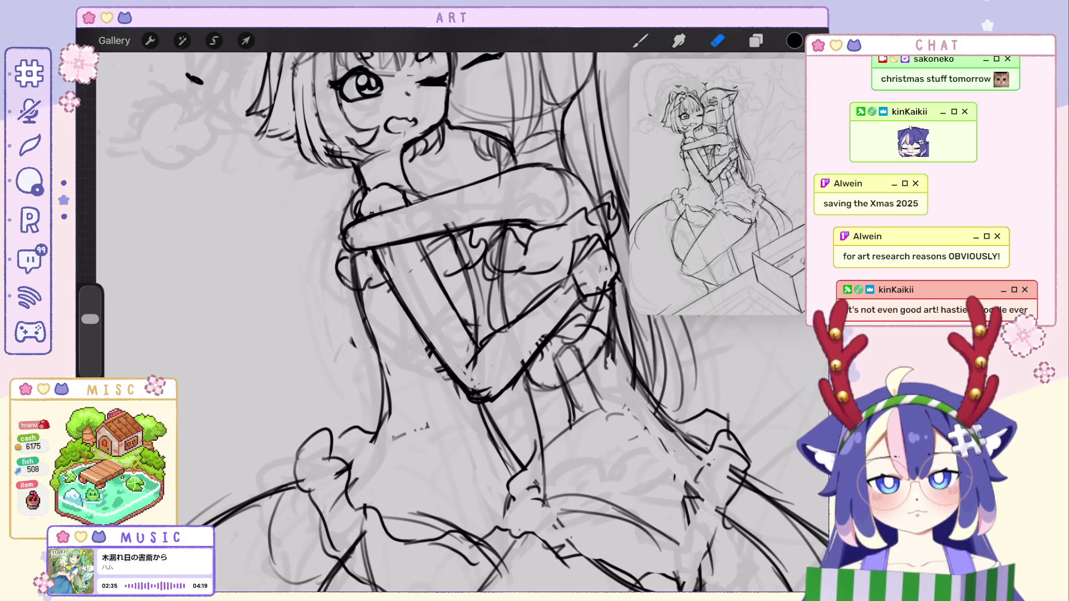
pyautogui.scroll(-5, 451, 323)
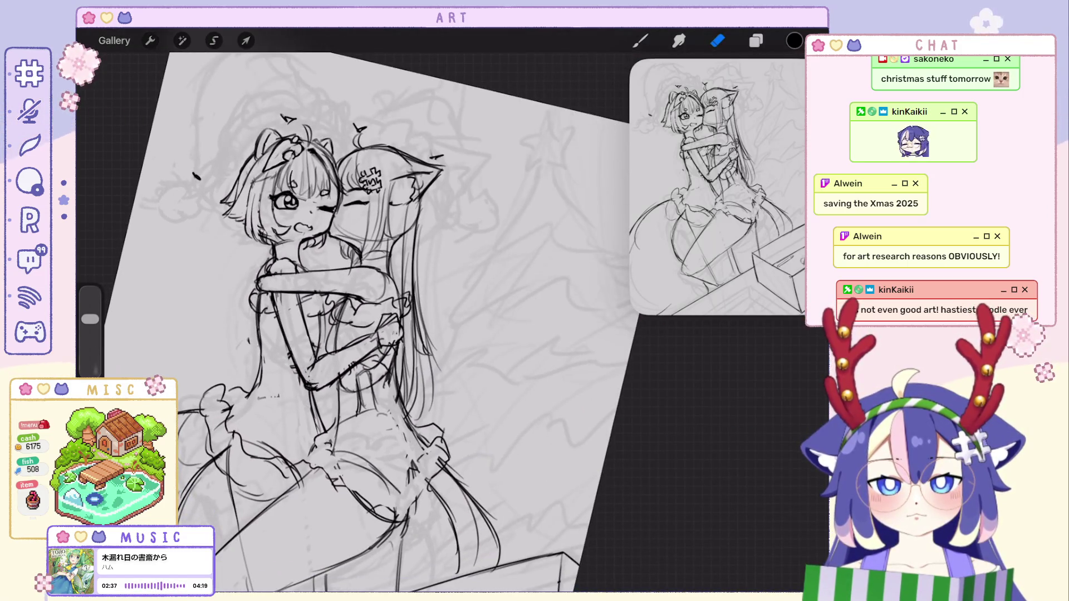
pyautogui.scroll(-5, 391, 323)
pyautogui.scroll(8, 445, 334)
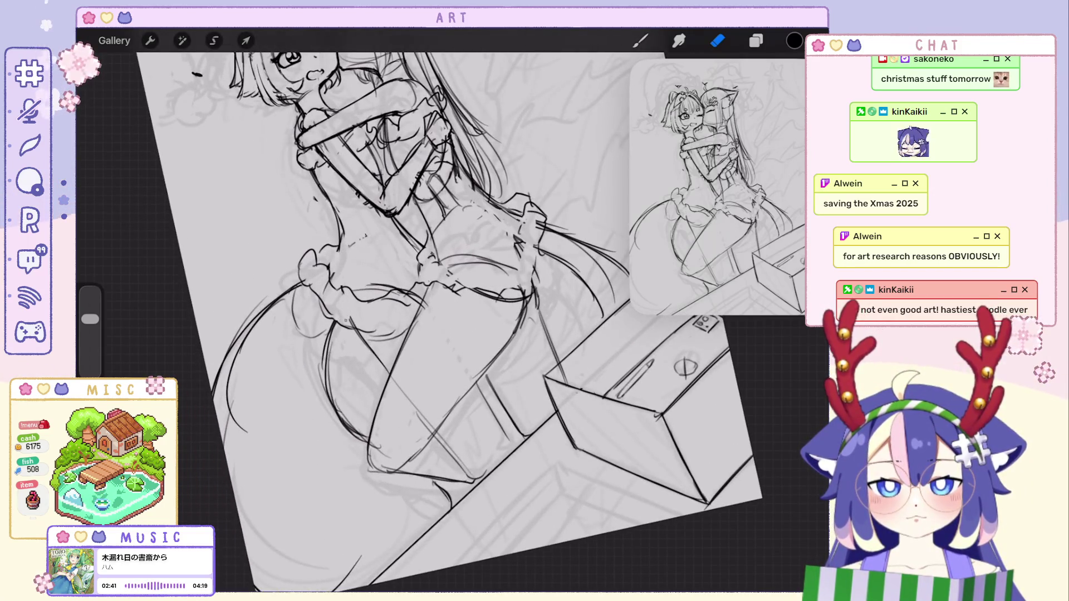
pyautogui.scroll(-5, 445, 323)
pyautogui.scroll(3, 307, 268)
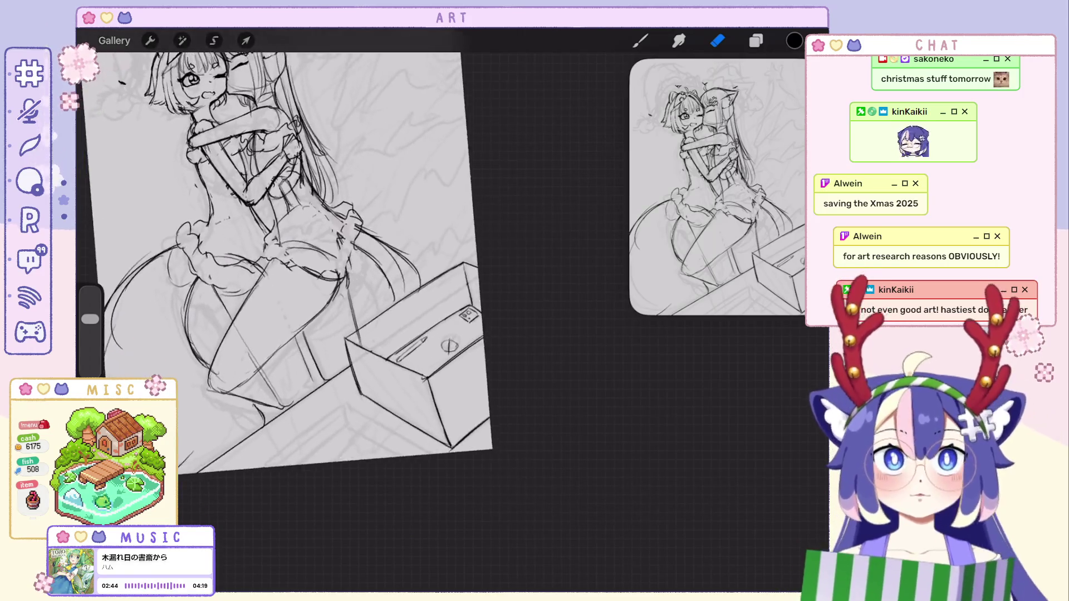
pyautogui.scroll(3, 334, 278)
pyautogui.scroll(3, 391, 307)
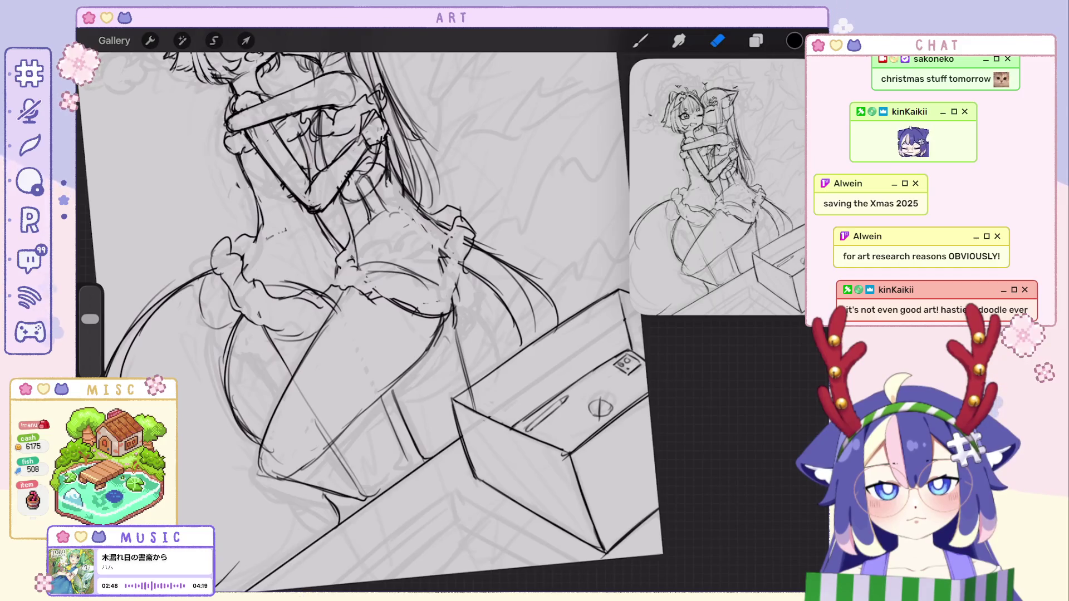
# Step: Touch up the ink lines on the lower bodies and box, undoing two strokes, then reframe the whole drawing
pyautogui.press('b')
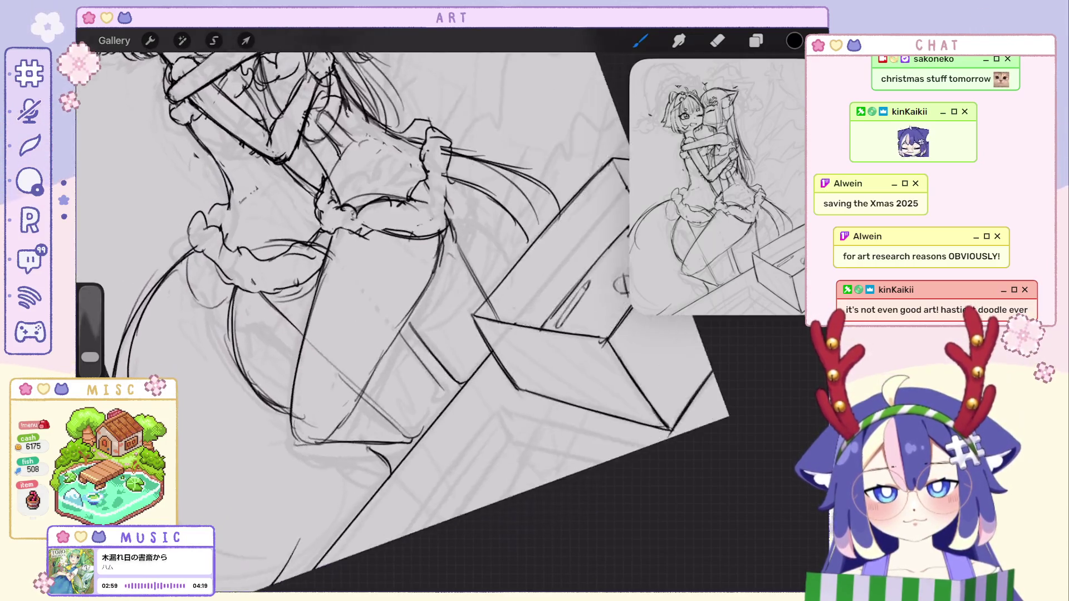
pyautogui.hotkey('ctrl', 'z')
pyautogui.scroll(-5, 413, 310)
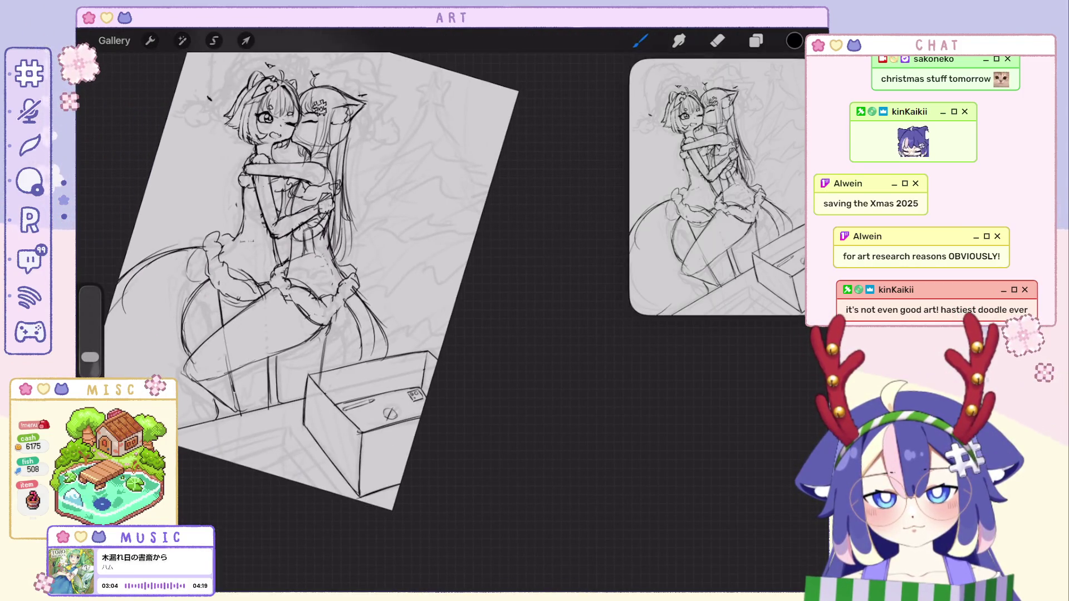
pyautogui.moveTo(312, 278)
pyautogui.mouseDown()
pyautogui.moveTo(390, 251)
pyautogui.moveTo(345, 279)
pyautogui.mouseUp()
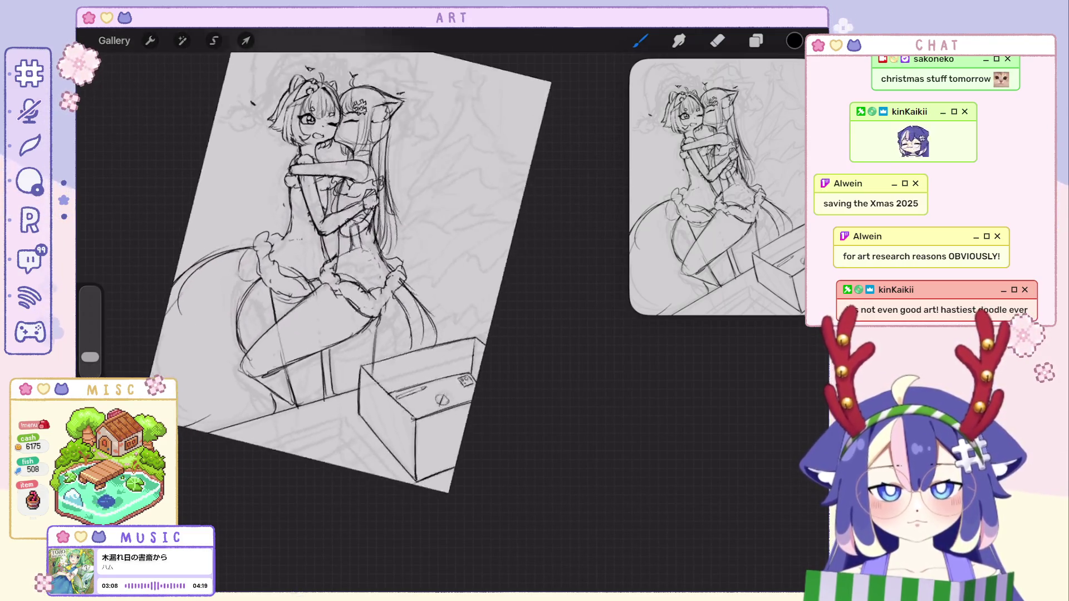
pyautogui.hotkey('ctrl', 'z')
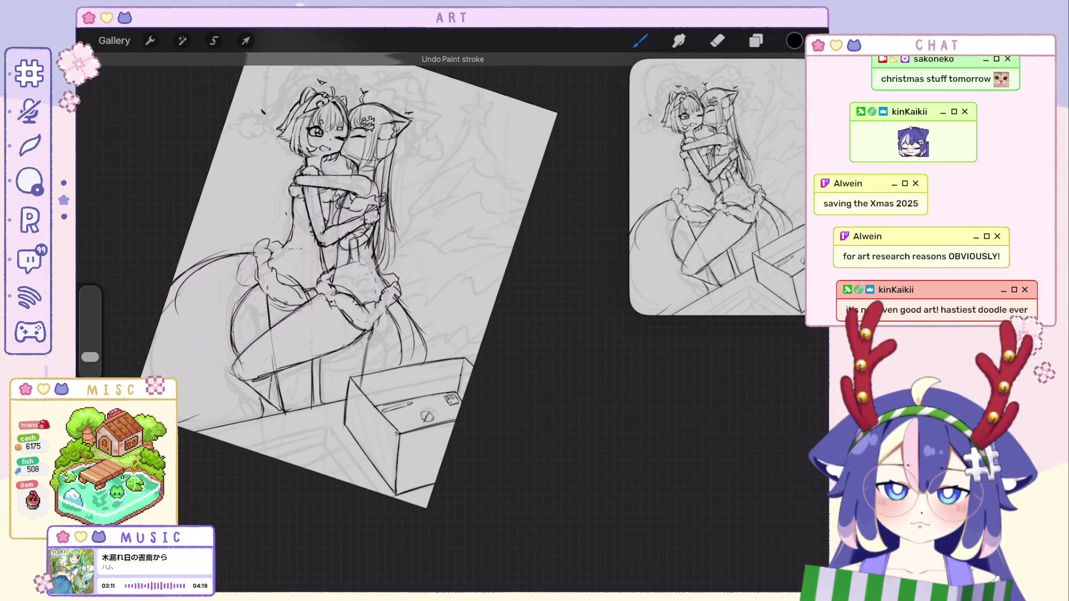
pyautogui.moveTo(356, 284)
pyautogui.mouseDown()
pyautogui.moveTo(335, 302)
pyautogui.moveTo(357, 291)
pyautogui.moveTo(434, 323)
pyautogui.mouseUp()
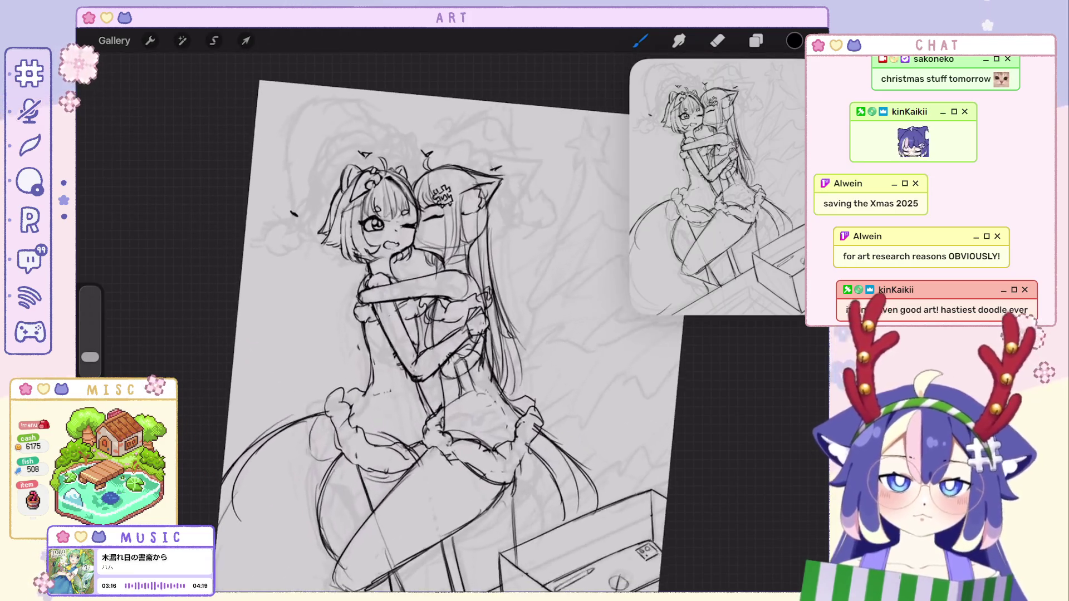
pyautogui.click(182, 41)
# Step: Push-warp the right catgirl's head and ear lines with Liquify at 80% brush size
pyautogui.click(181, 480)
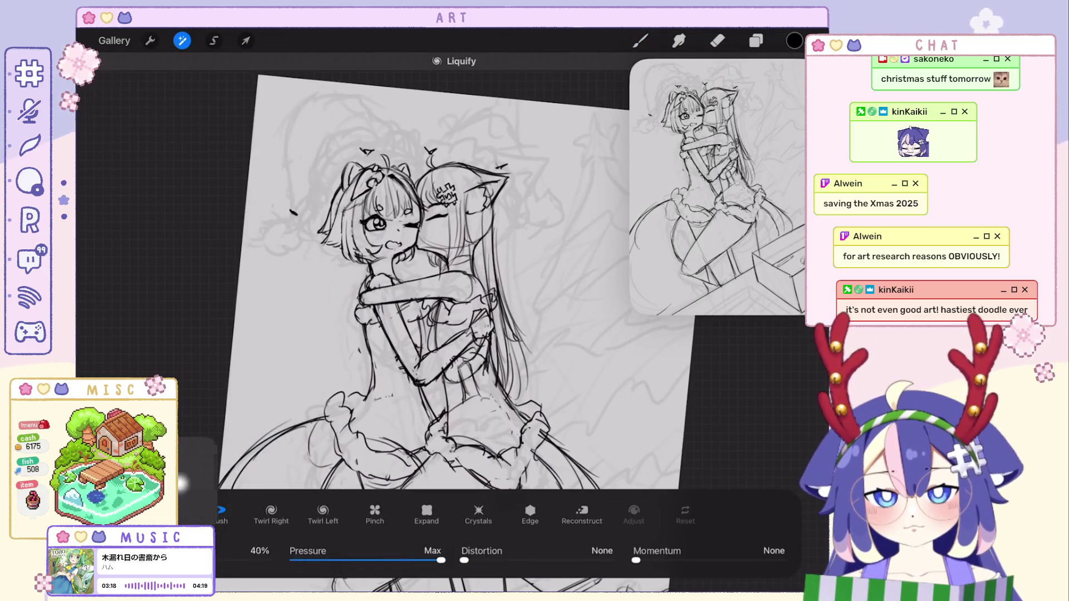
pyautogui.moveTo(390, 251); pyautogui.dragTo(424, 273)
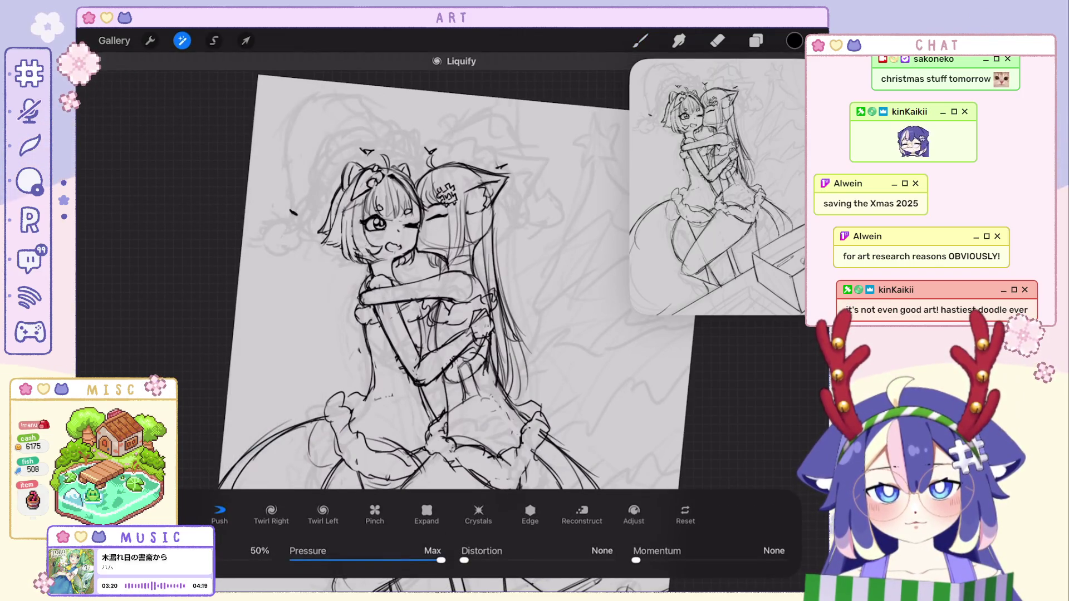
pyautogui.hotkey('ctrl', 'z')
pyautogui.hotkey('ctrl', 'z')
pyautogui.hotkey('ctrl', 'z')
pyautogui.hotkey('ctrl', 'z')
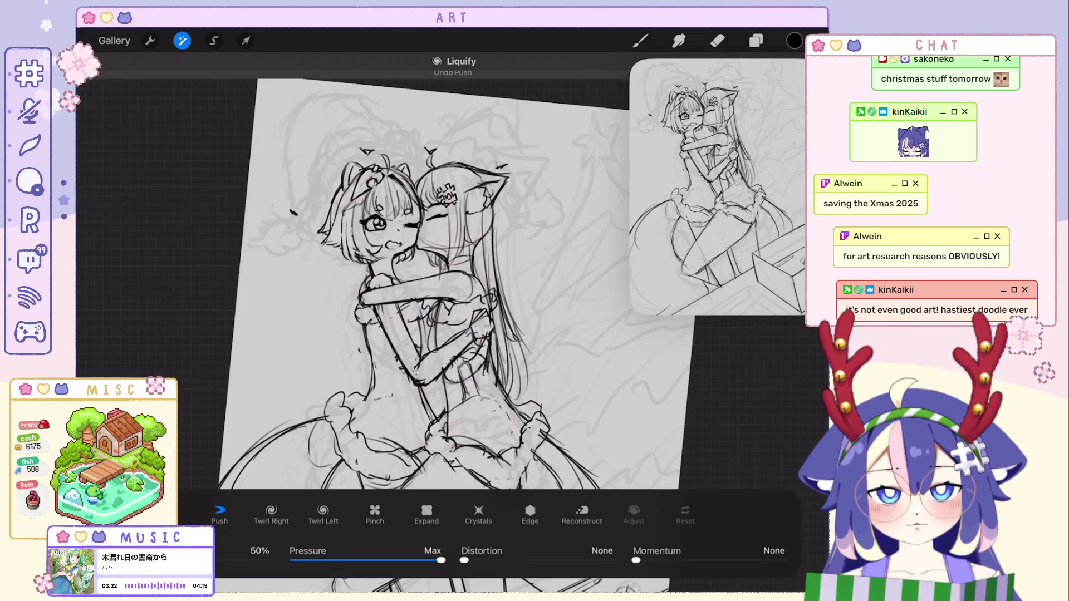
pyautogui.moveTo(393, 248); pyautogui.dragTo(426, 267)
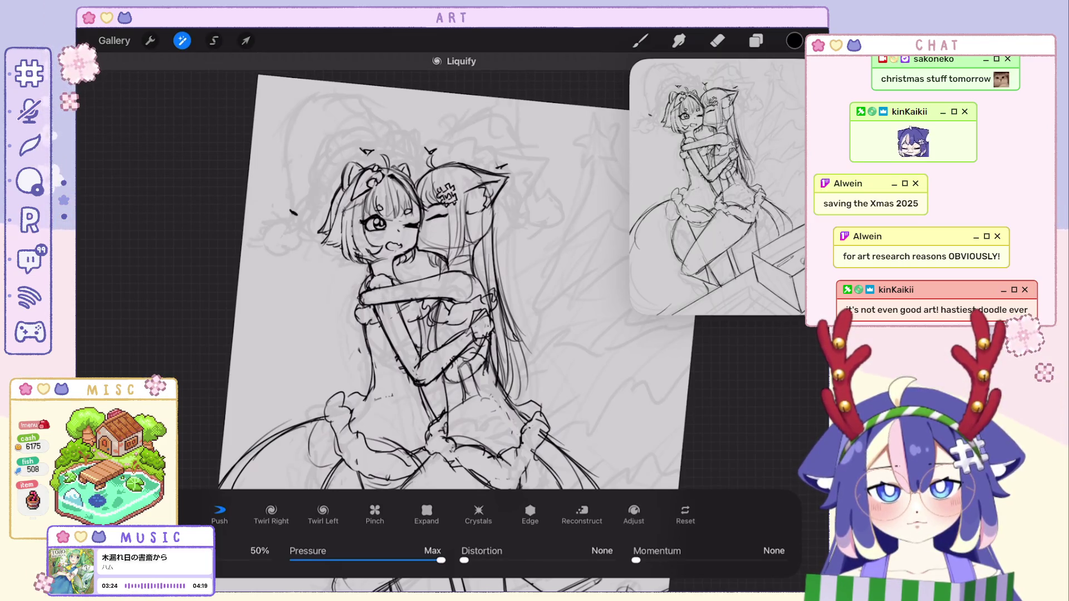
pyautogui.scroll(-3, 404, 301)
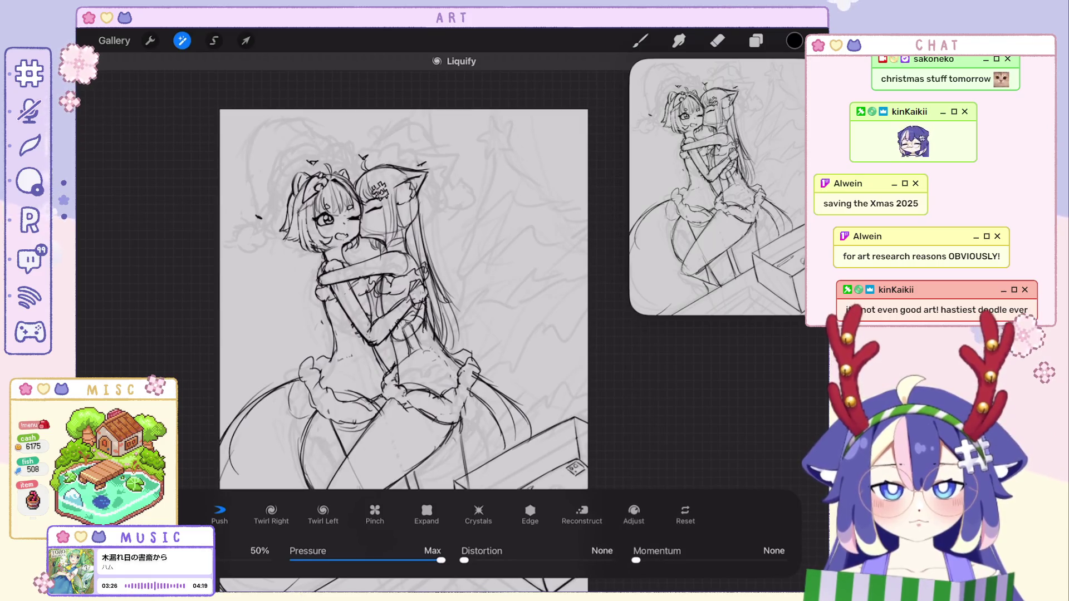
pyautogui.moveTo(212, 561); pyautogui.dragTo(239, 561)
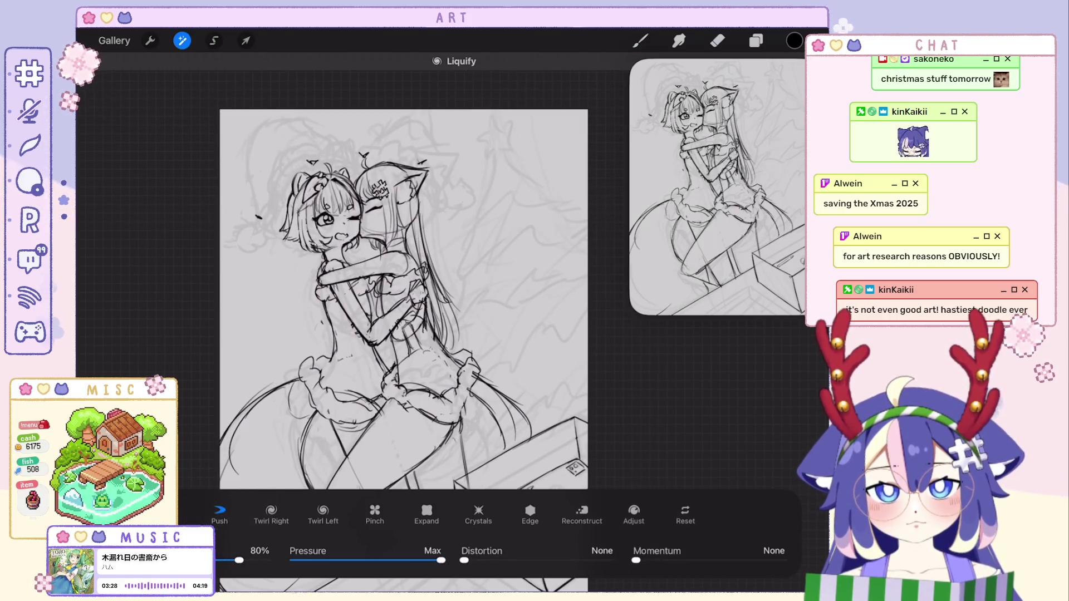
pyautogui.moveTo(402, 178); pyautogui.dragTo(479, 187)
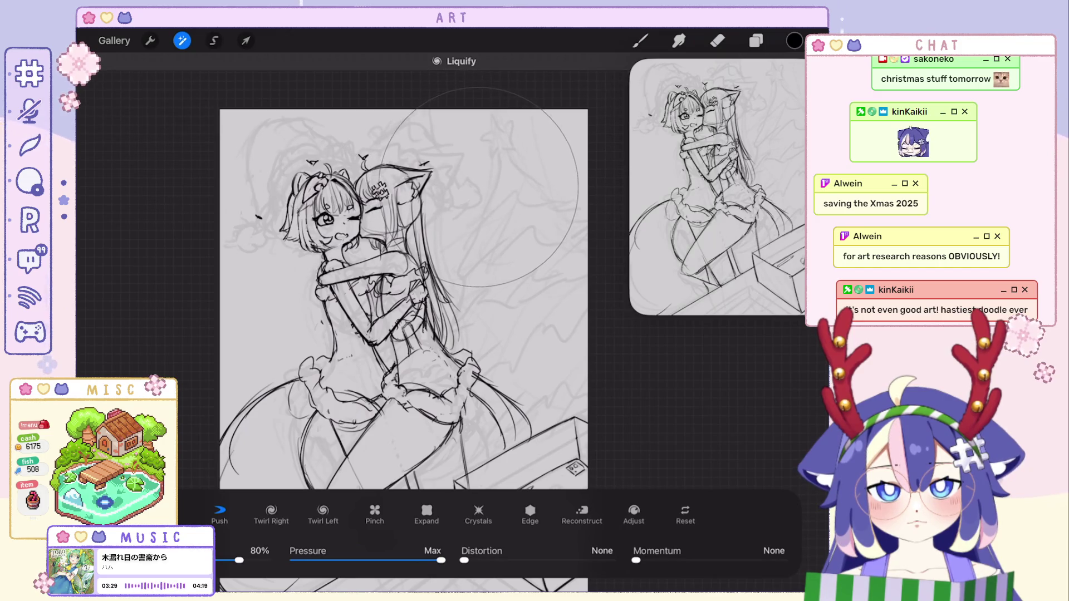
pyautogui.moveTo(402, 178)
pyautogui.mouseDown()
pyautogui.moveTo(361, 168)
pyautogui.moveTo(347, 125)
pyautogui.mouseUp()
# Step: Leave Liquify, undo two ink strokes, and erase rough lines, taking back two erasures
pyautogui.click(641, 41)
pyautogui.scroll(2, 445, 335)
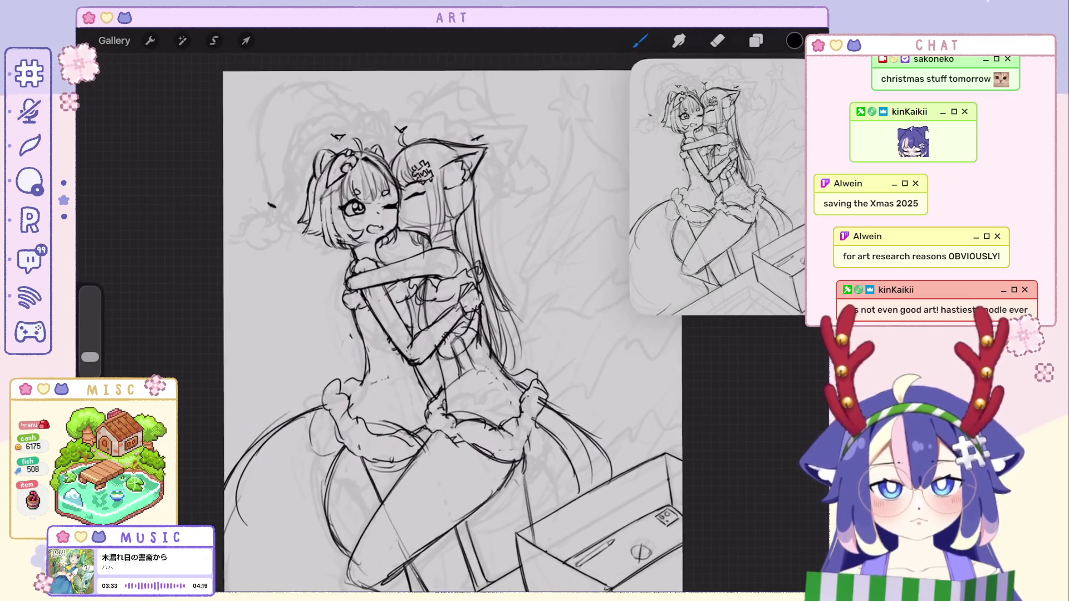
pyautogui.hotkey('ctrl', 'z')
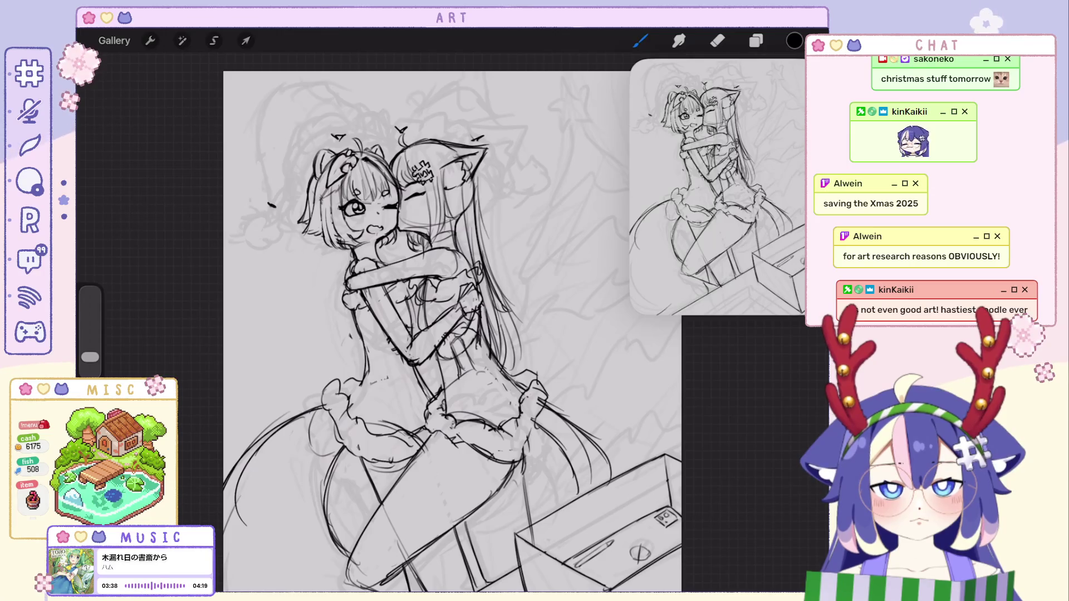
pyautogui.hotkey('ctrl', 'z')
pyautogui.press('e')
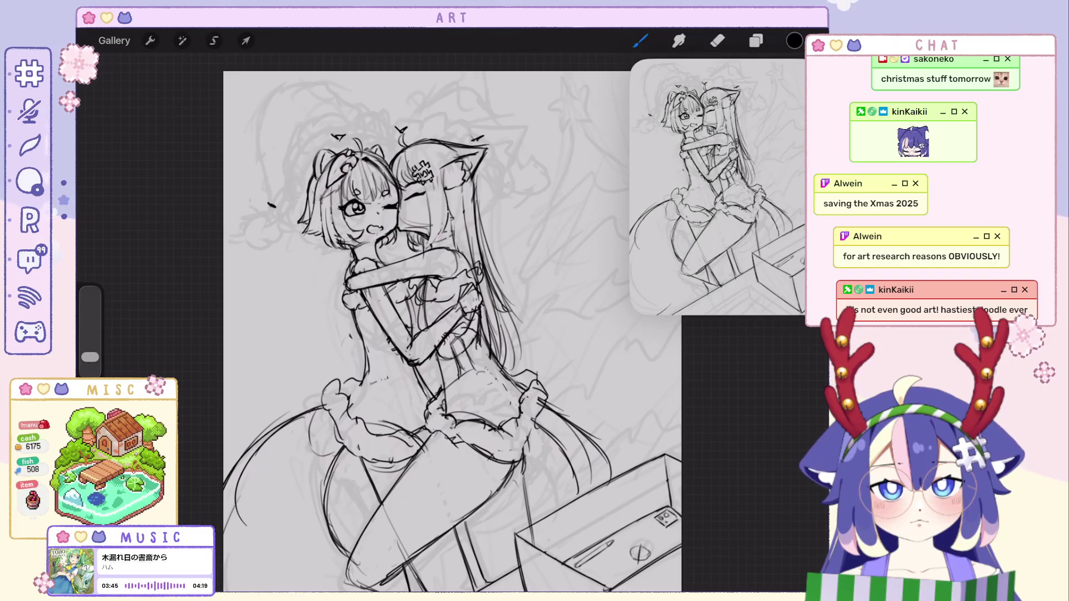
pyautogui.hotkey('ctrl', 'z')
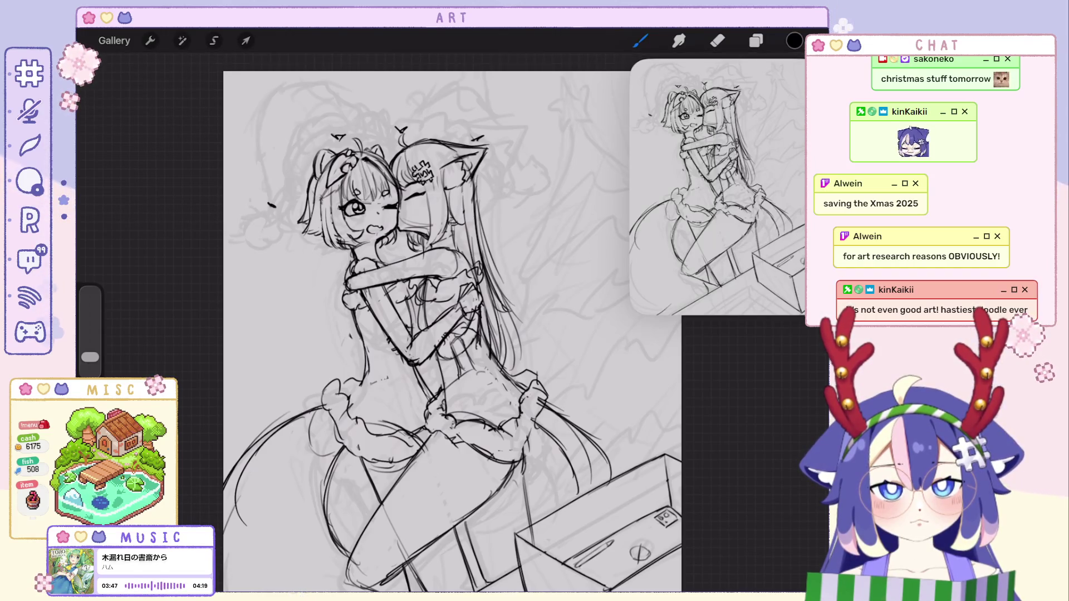
pyautogui.hotkey('ctrl', 'z')
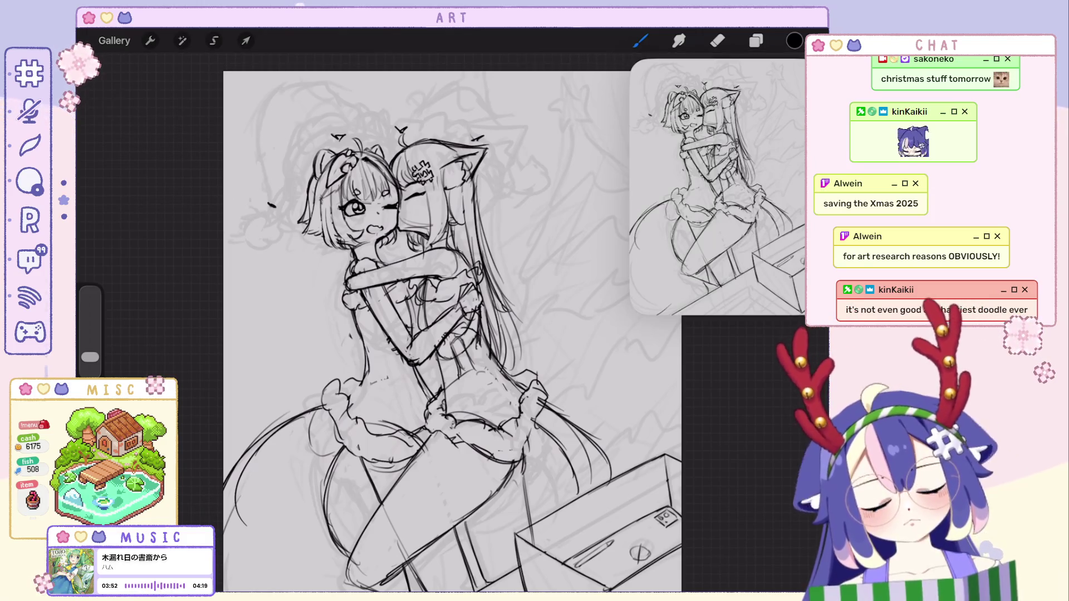
pyautogui.scroll(3, 446, 323)
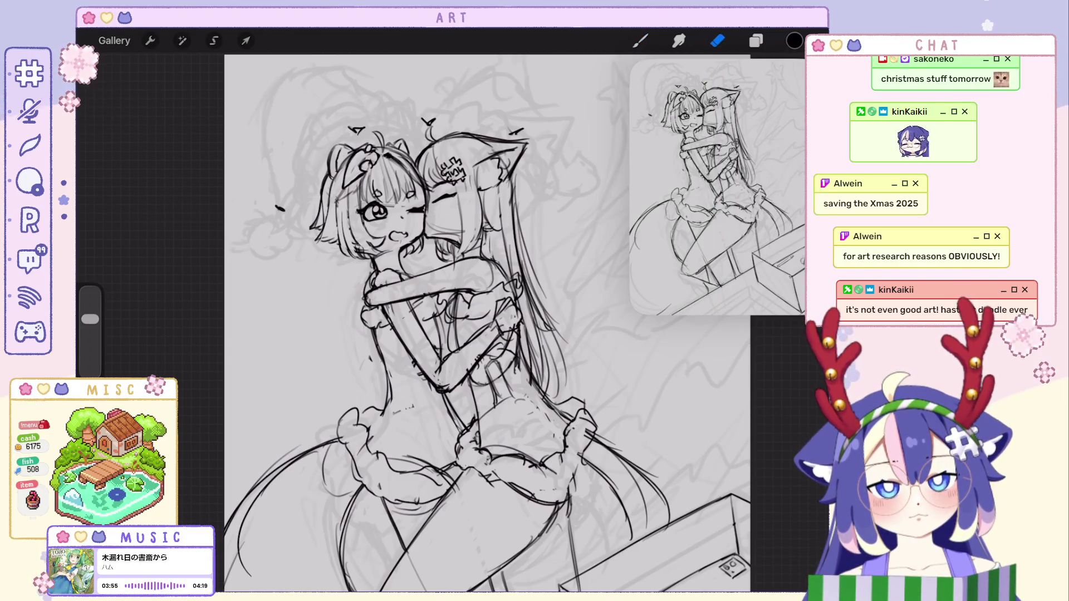
# Step: Redraw line-art strokes, undoing two of them, then erase more rough lines
pyautogui.press('b')
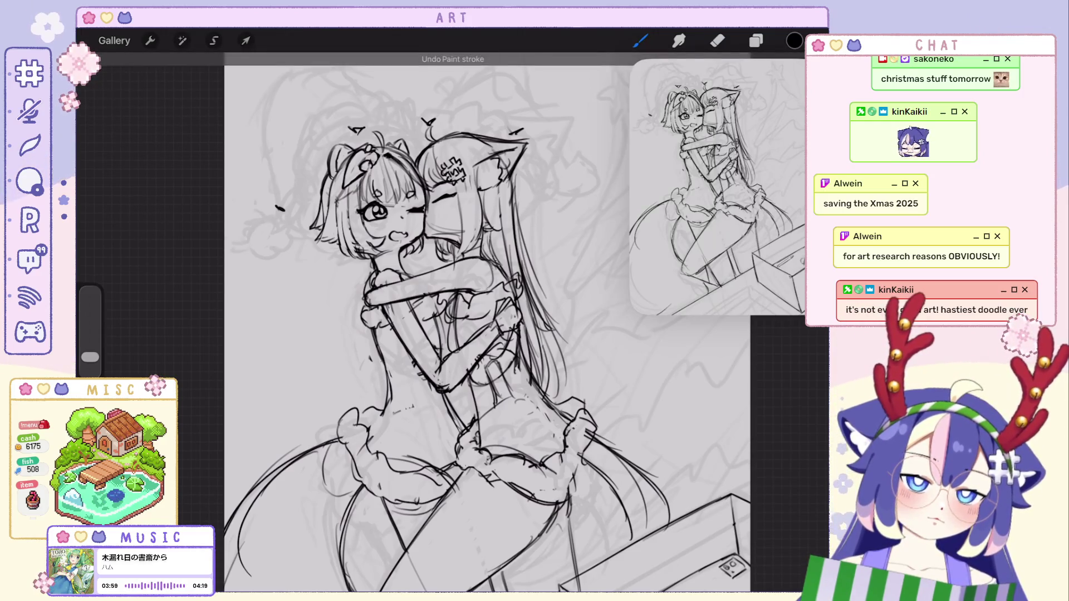
pyautogui.scroll(-2, 445, 324)
pyautogui.scroll(4, 446, 324)
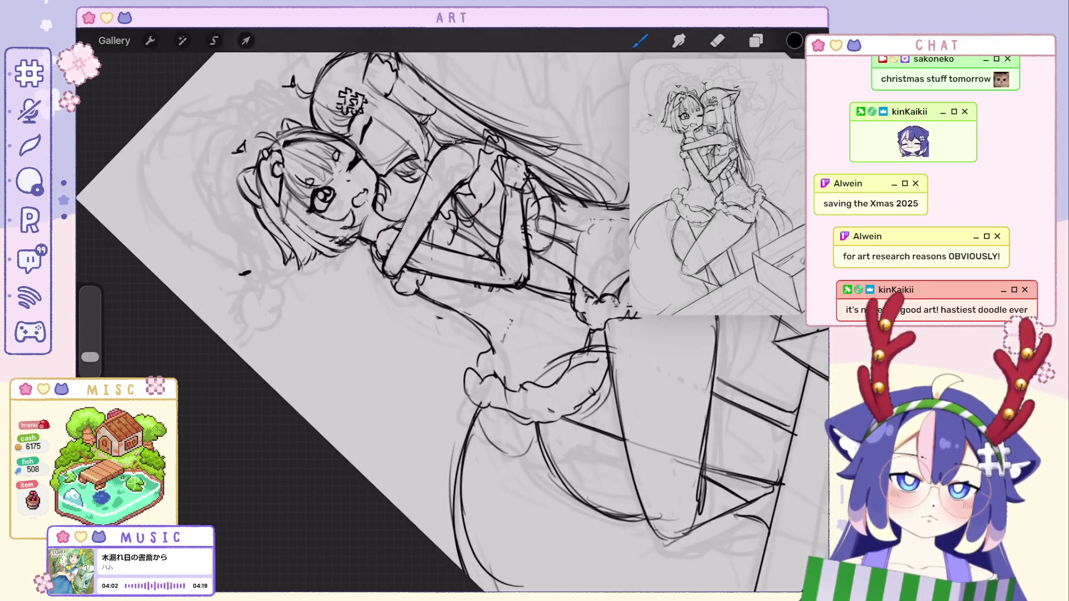
pyautogui.scroll(-2, 445, 323)
pyautogui.hotkey('ctrl', 'z')
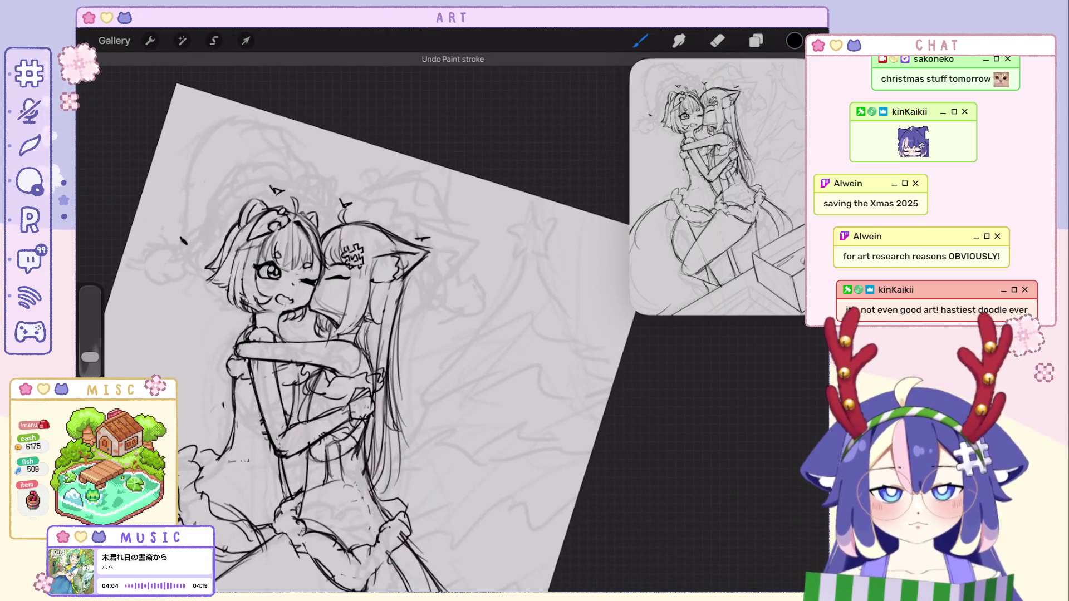
pyautogui.hotkey('ctrl', 'z')
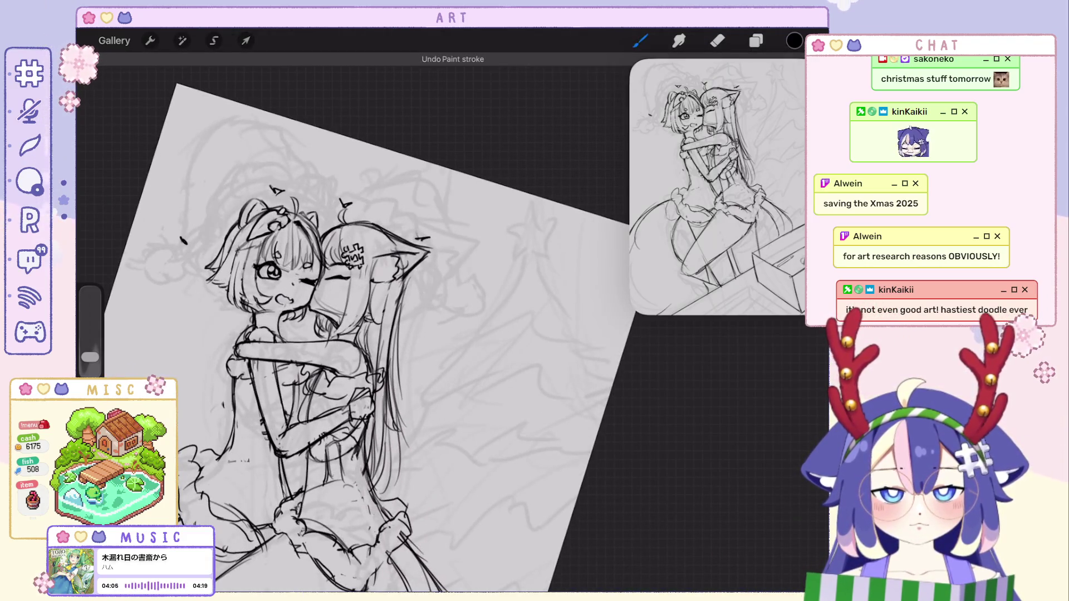
pyautogui.scroll(-3, 365, 342)
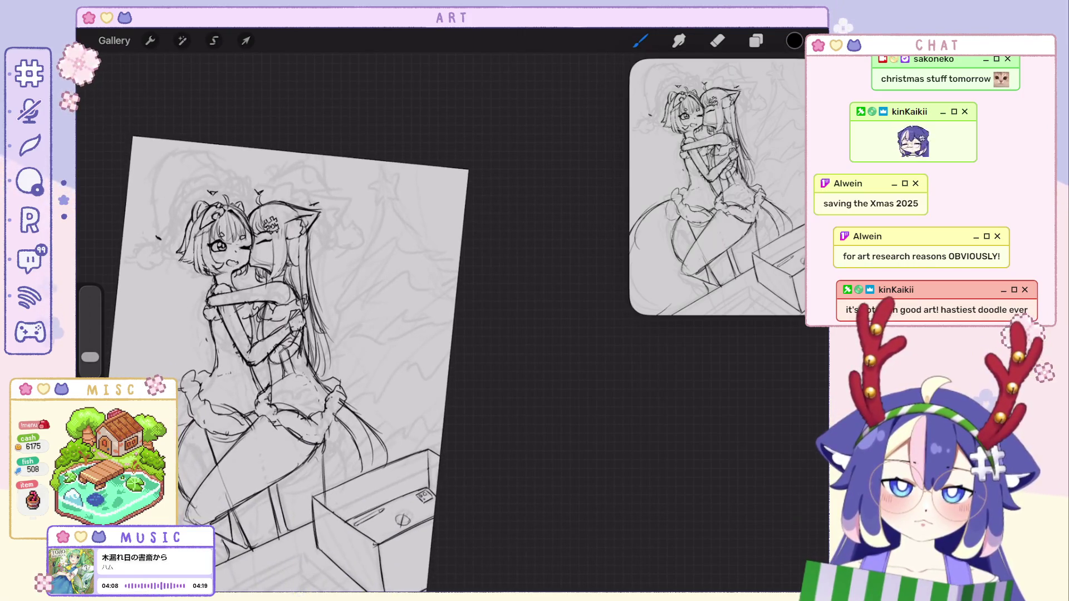
pyautogui.scroll(3, 345, 324)
pyautogui.press('e')
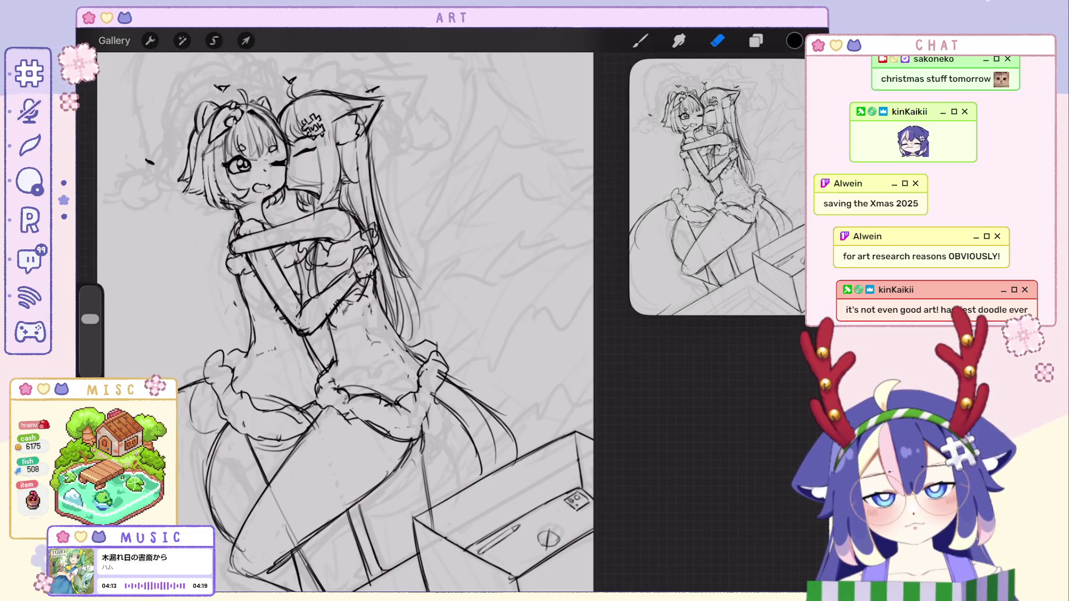
pyautogui.hotkey('ctrl', 'z')
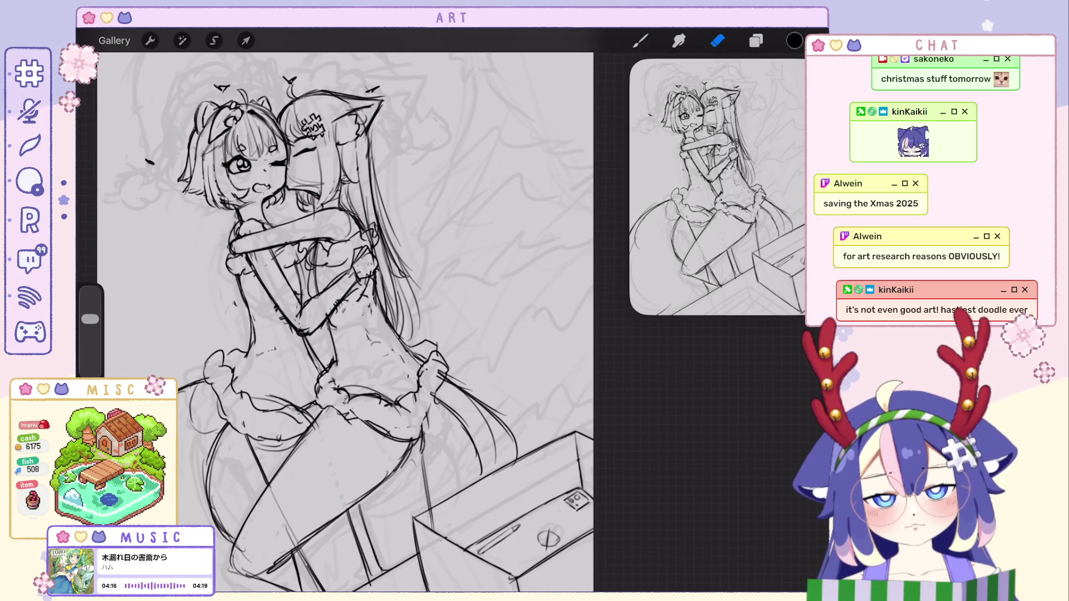
pyautogui.scroll(-3, 344, 323)
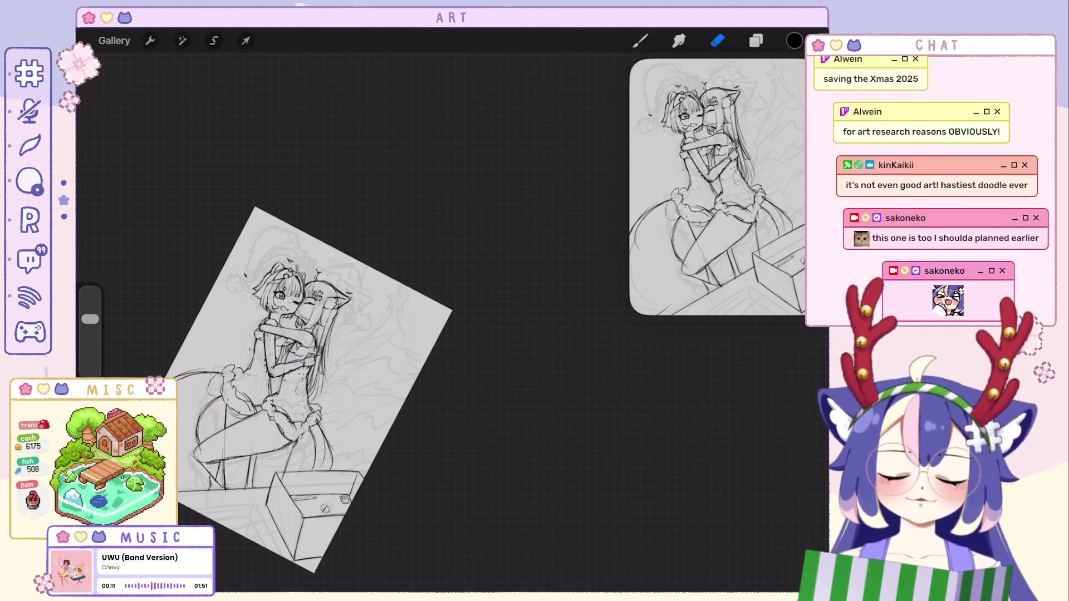
# Step: Straighten the tilted canvas view and ink more line-art strokes on the figures
pyautogui.hotkey('ctrl', '0')
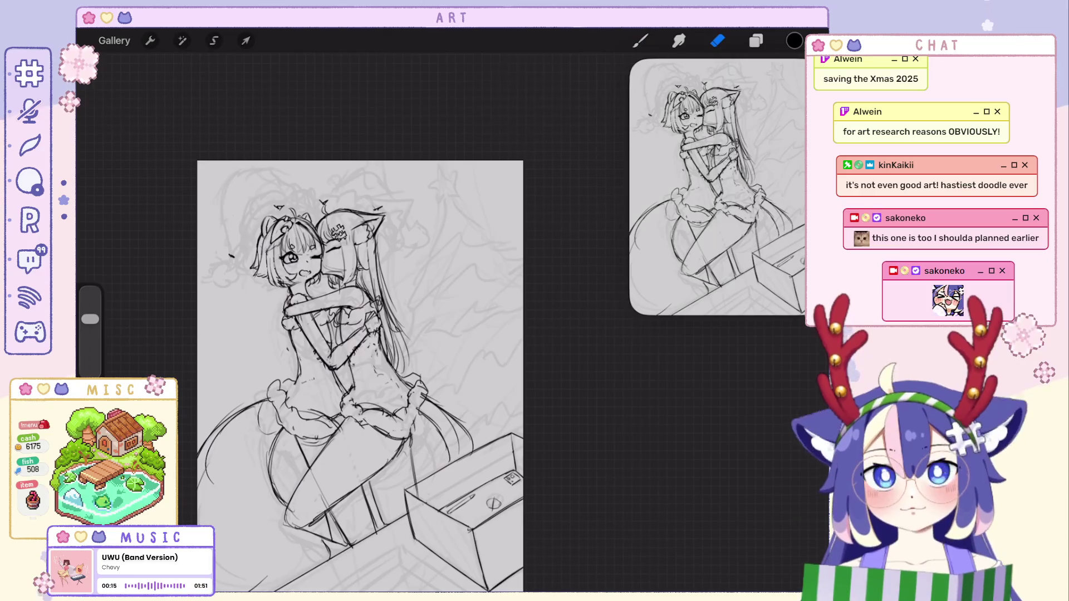
pyautogui.scroll(5, 432, 310)
pyautogui.scroll(2, 433, 310)
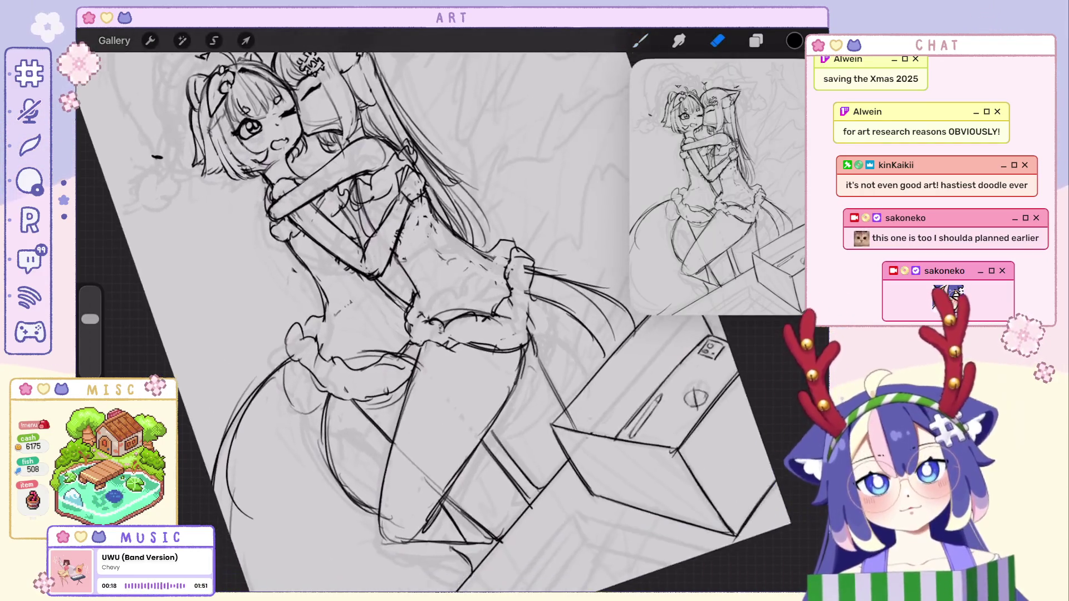
pyautogui.scroll(-2, 433, 321)
pyautogui.press('b')
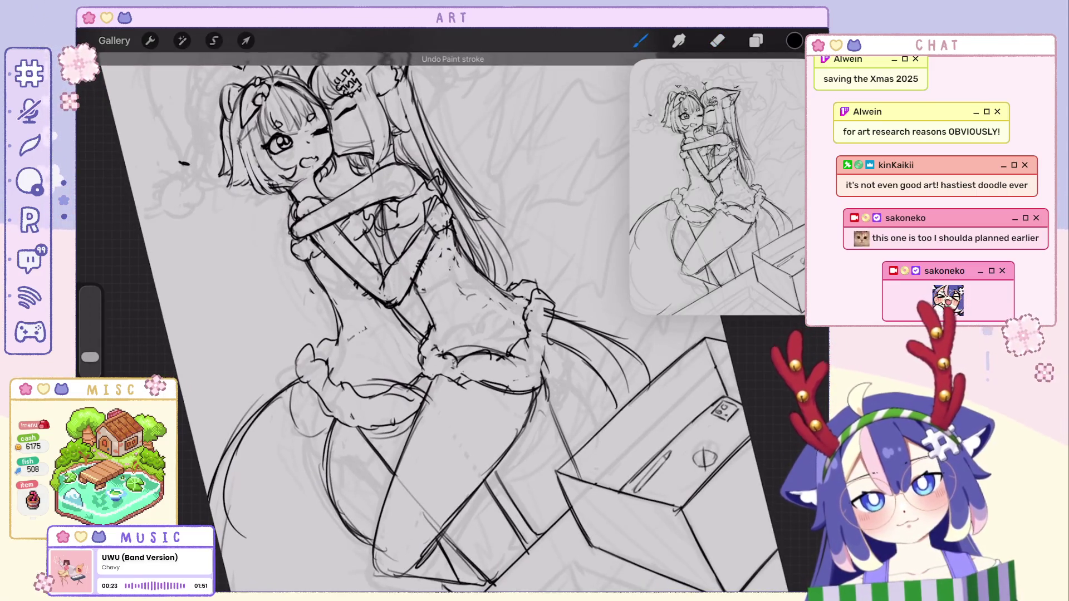
pyautogui.scroll(2, 433, 310)
pyautogui.scroll(1, 432, 310)
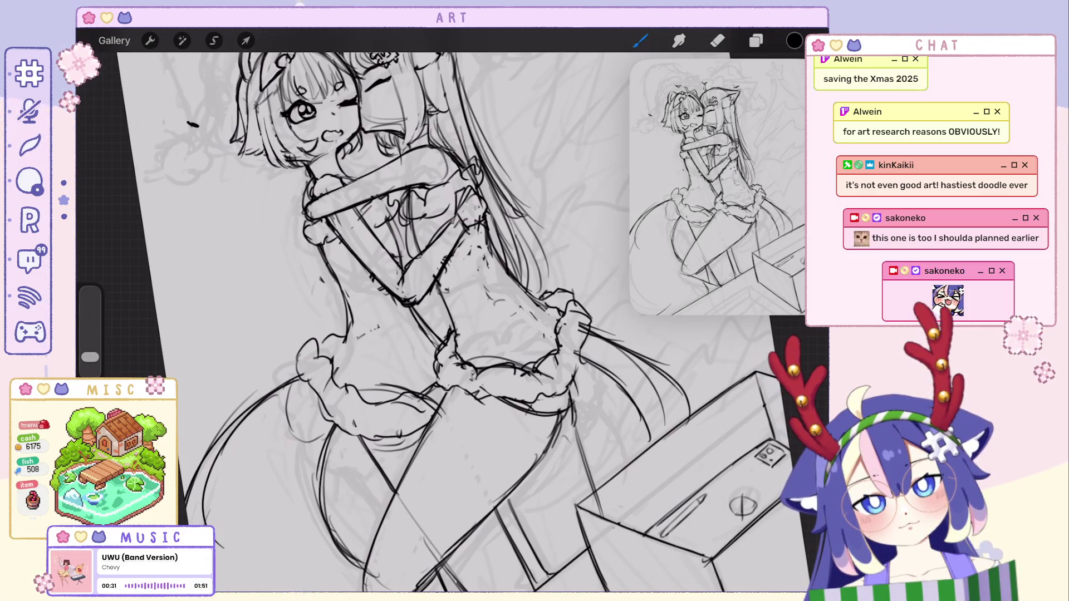
pyautogui.scroll(-3, 433, 310)
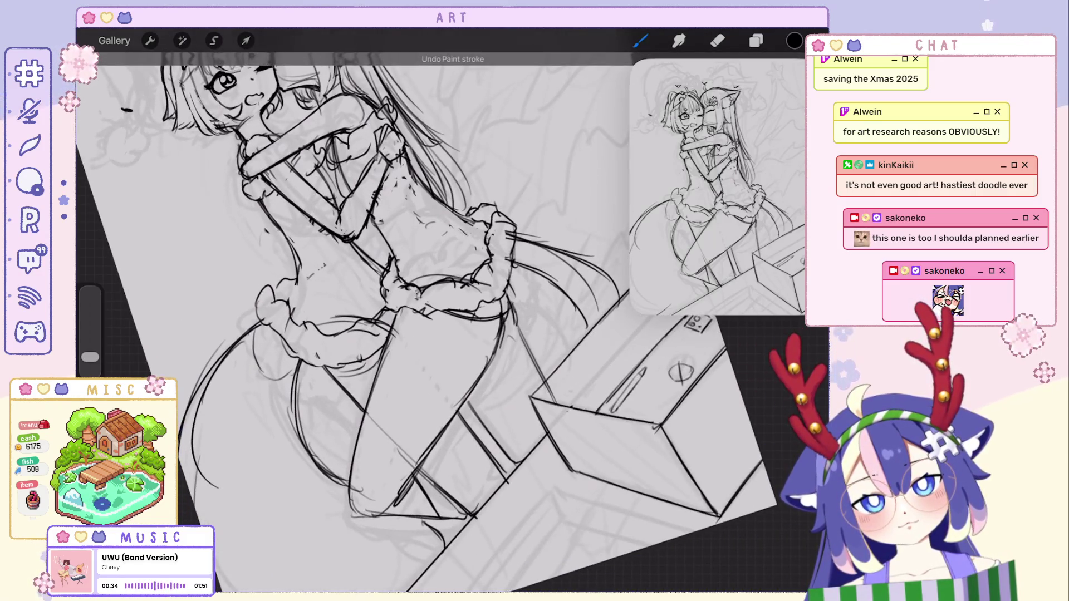
pyautogui.scroll(-3, 357, 322)
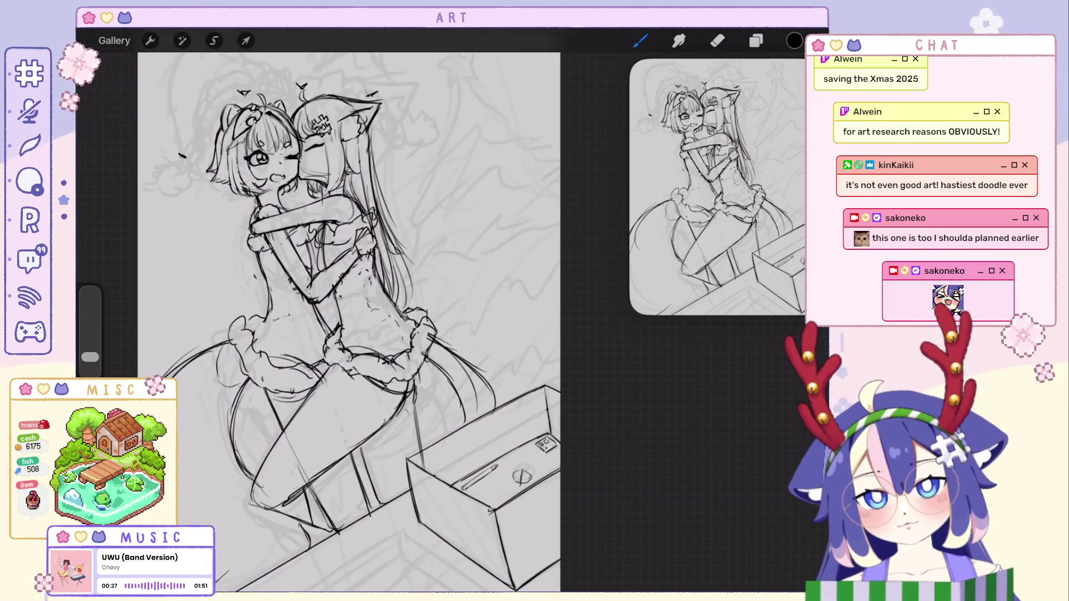
pyautogui.scroll(3, 357, 322)
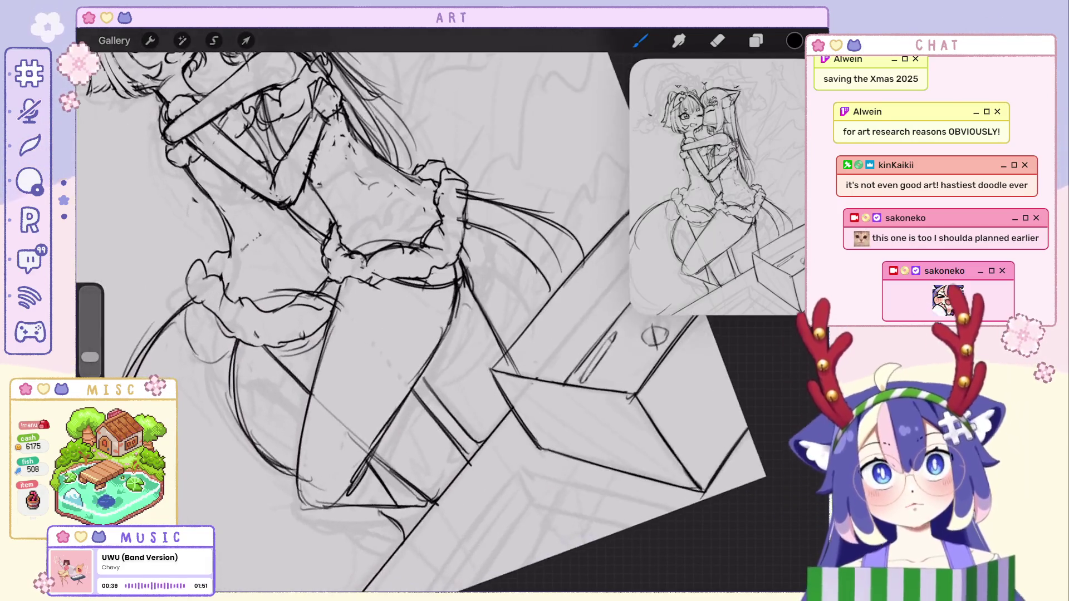
pyautogui.scroll(1, 357, 322)
# Step: Erase rough lines on the catgirls, taking back the last two erase strokes
pyautogui.press('e')
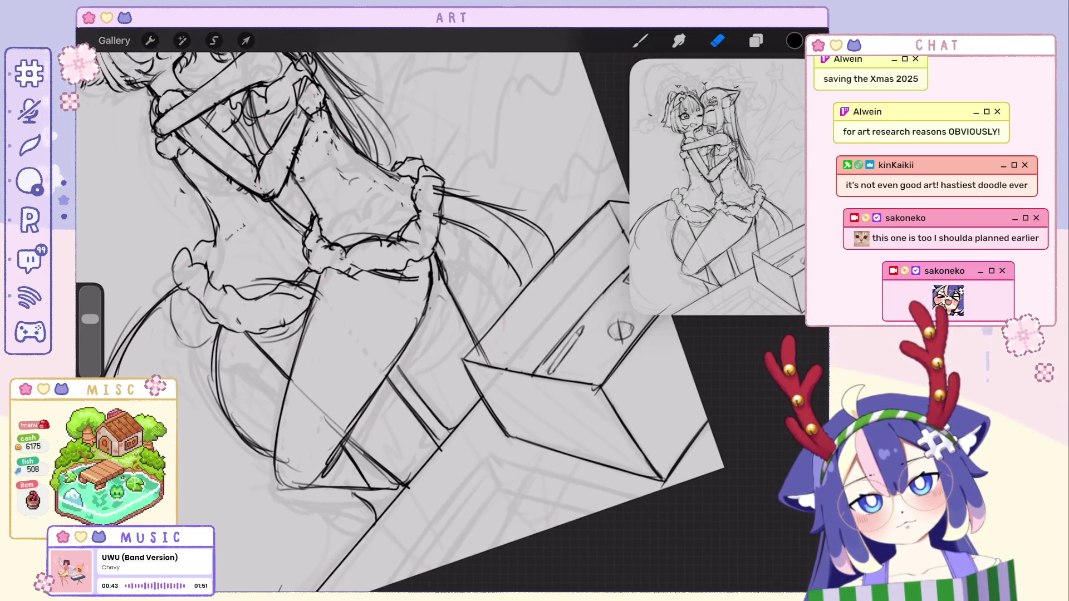
pyautogui.scroll(-2, 357, 321)
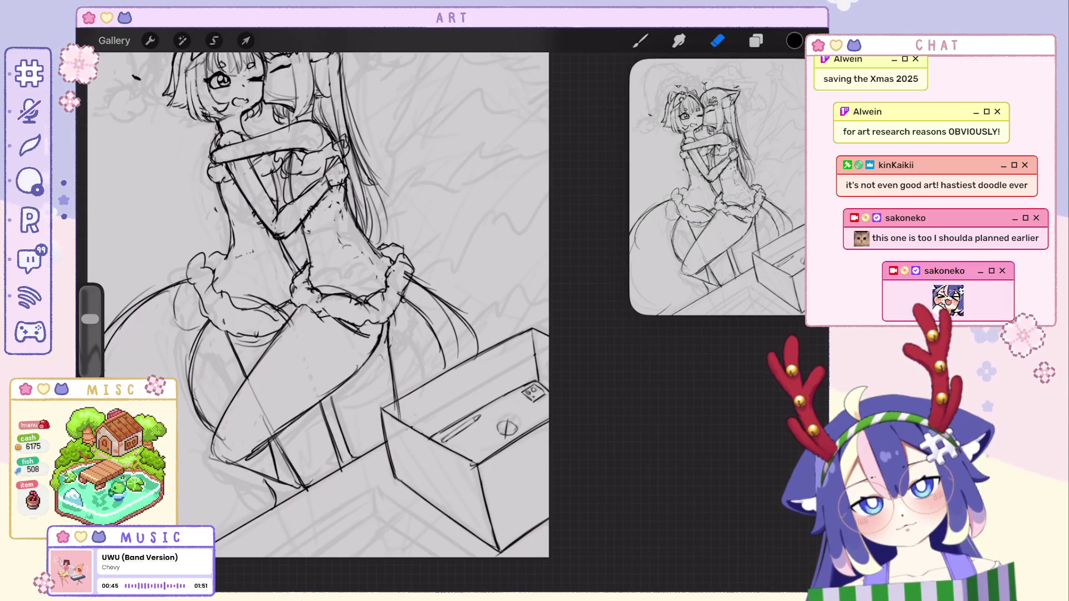
pyautogui.scroll(2, 357, 322)
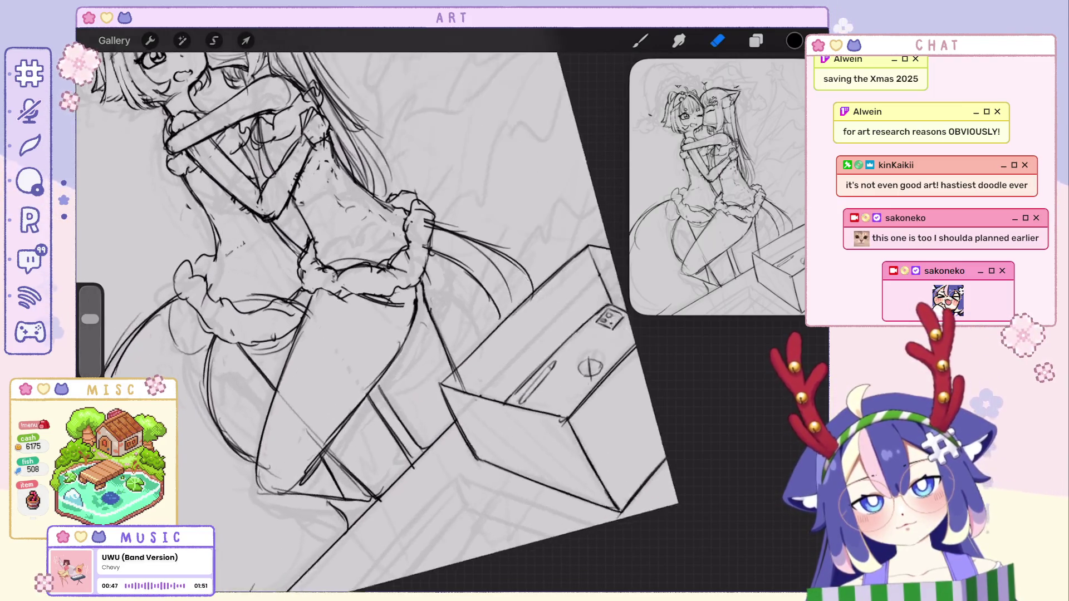
pyautogui.scroll(1, 357, 322)
pyautogui.scroll(-2, 395, 322)
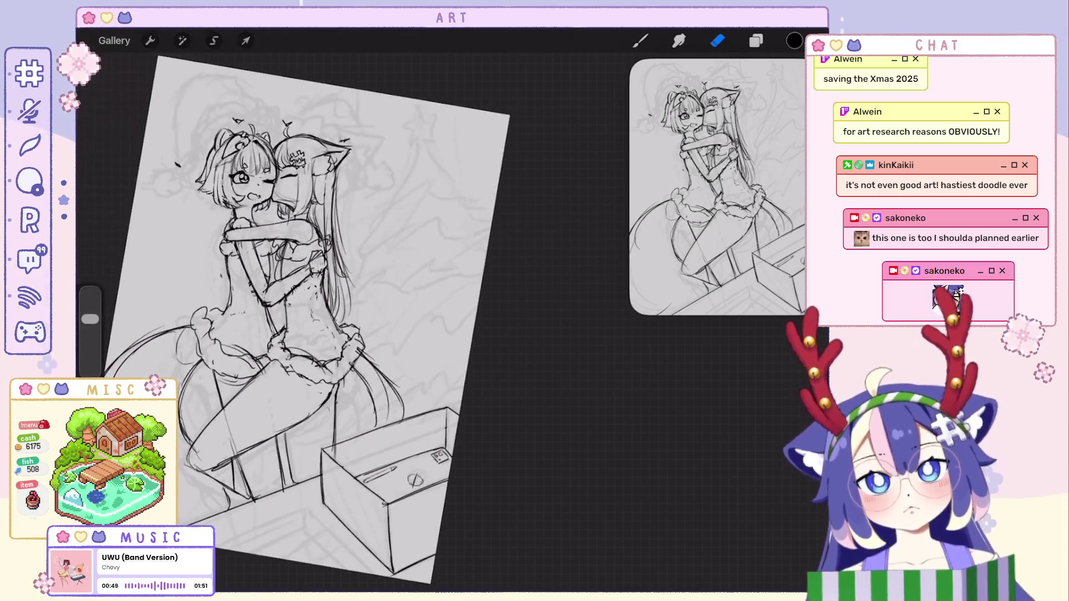
pyautogui.scroll(2, 396, 322)
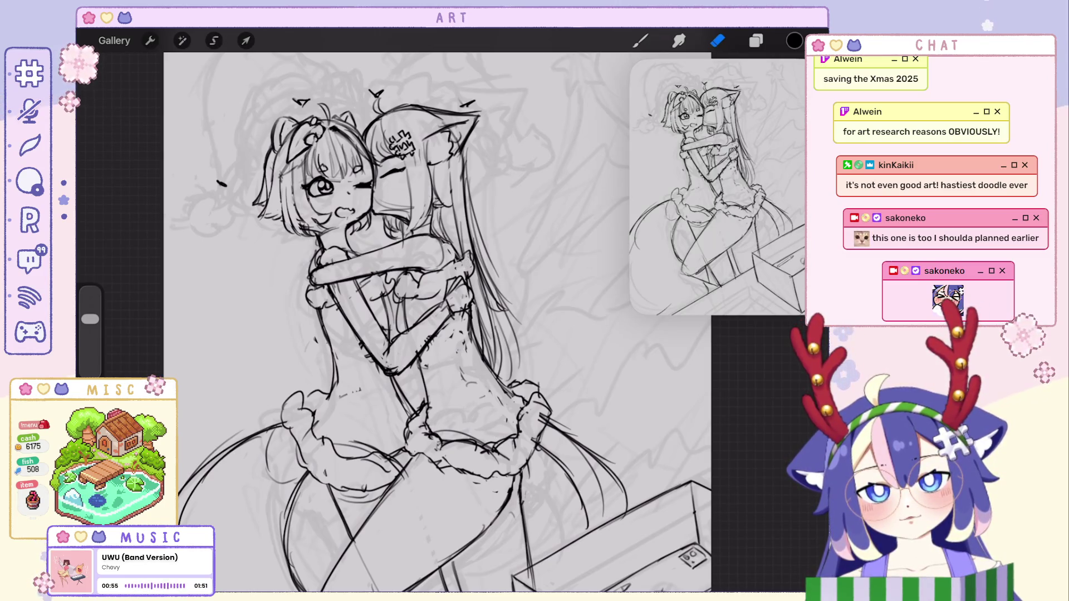
pyautogui.scroll(-2, 436, 310)
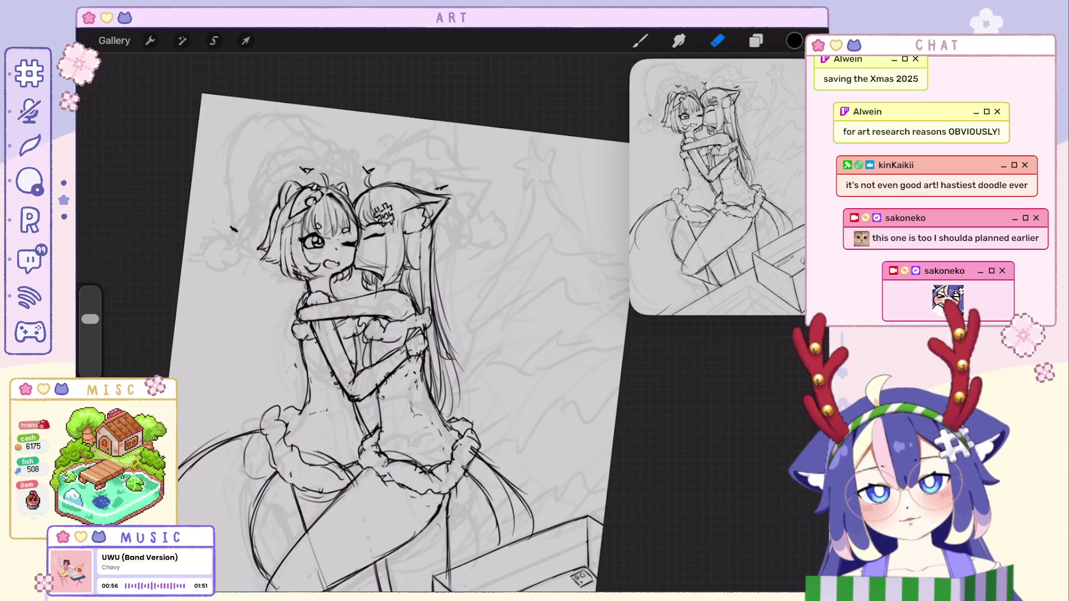
pyautogui.scroll(-1, 396, 343)
pyautogui.scroll(3, 445, 324)
pyautogui.scroll(1, 445, 324)
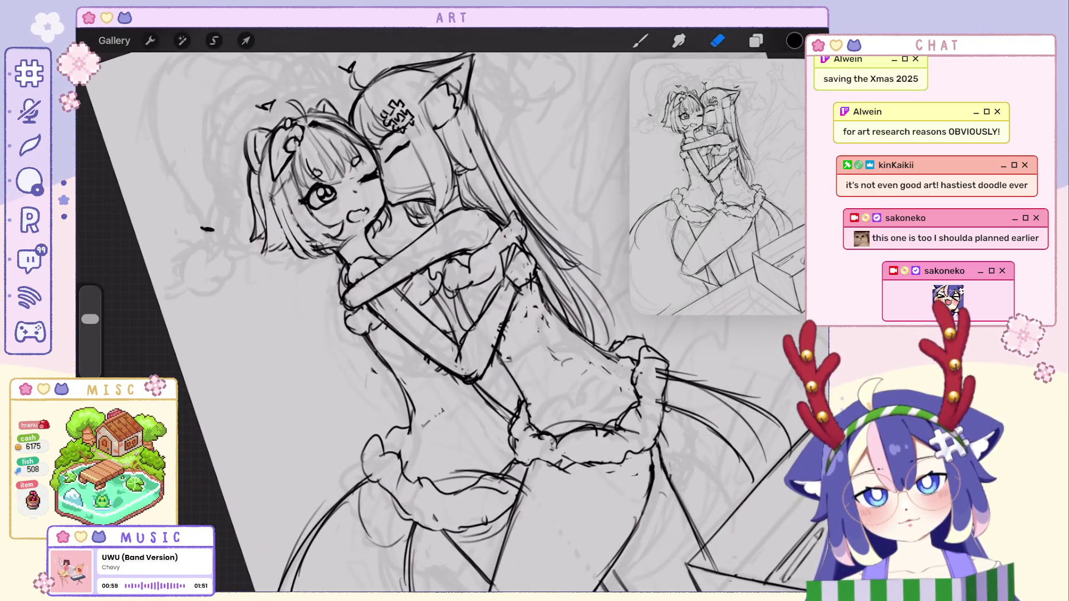
pyautogui.scroll(-2, 445, 323)
pyautogui.scroll(-1, 446, 323)
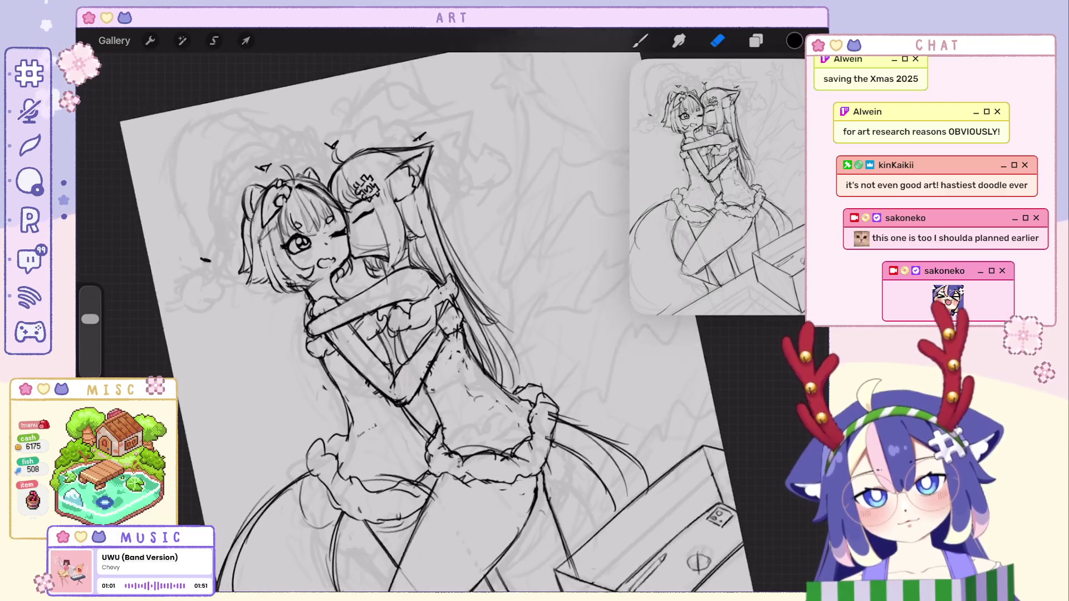
pyautogui.scroll(2, 445, 323)
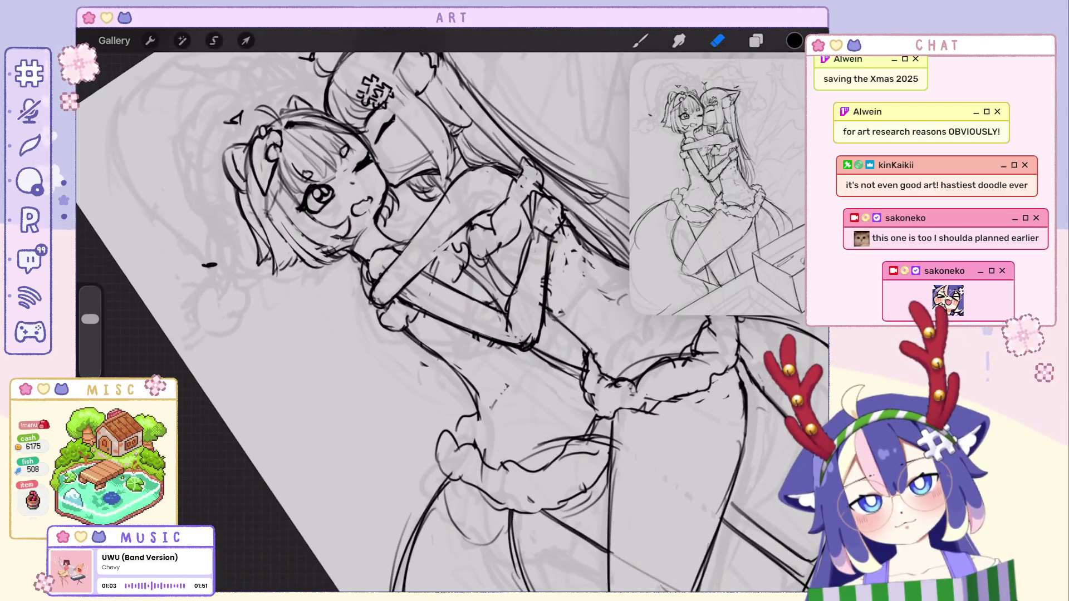
pyautogui.hotkey('ctrl', 'z')
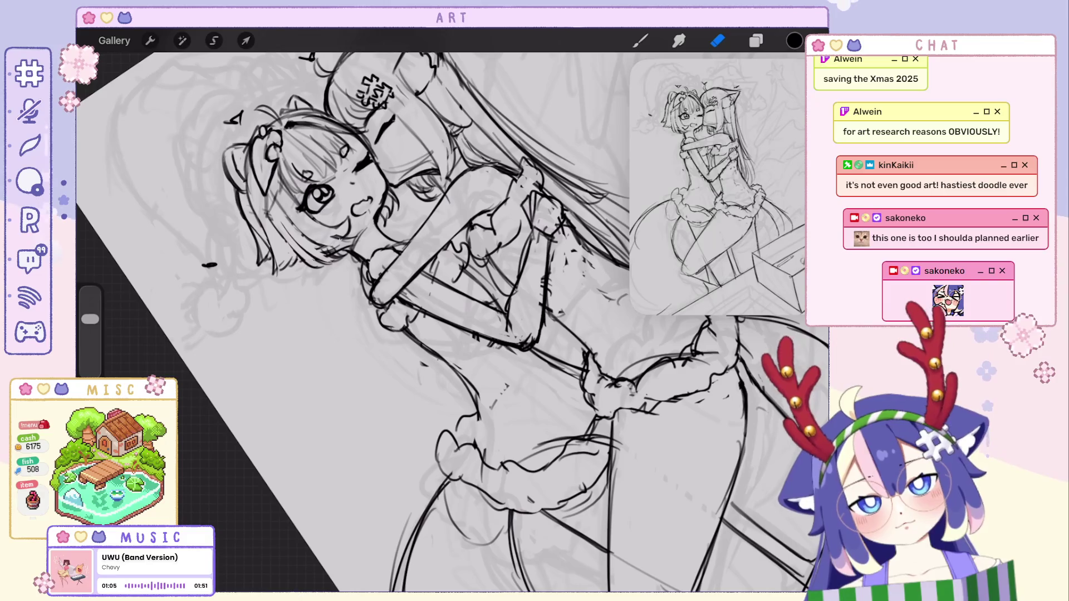
pyautogui.hotkey('ctrl', 'z')
pyautogui.scroll(-3, 446, 324)
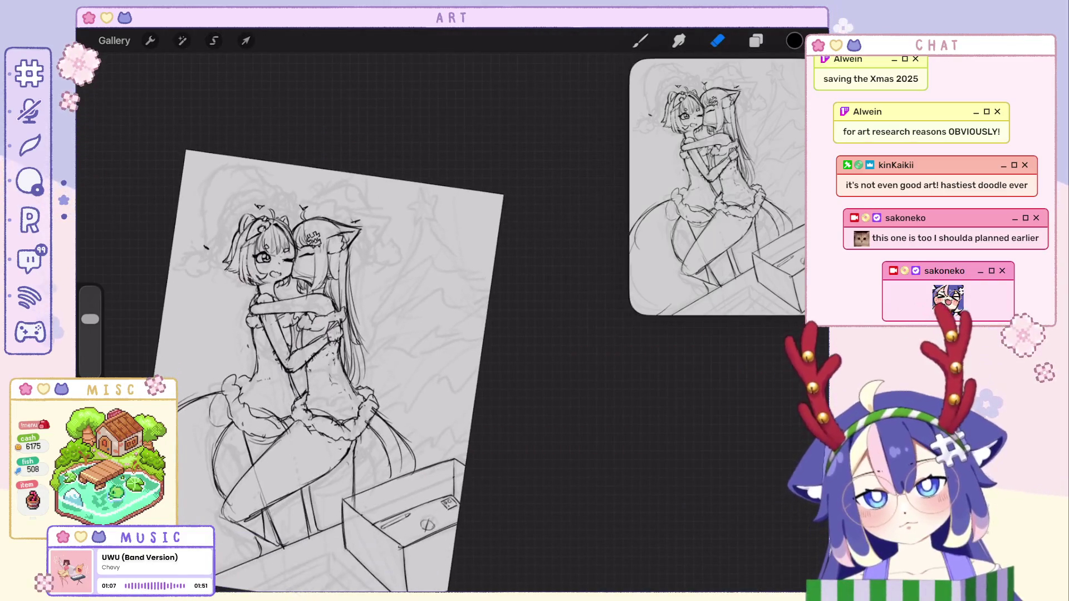
pyautogui.scroll(3, 424, 335)
# Step: Undo the last seven stray ink strokes on the line art
pyautogui.press('b')
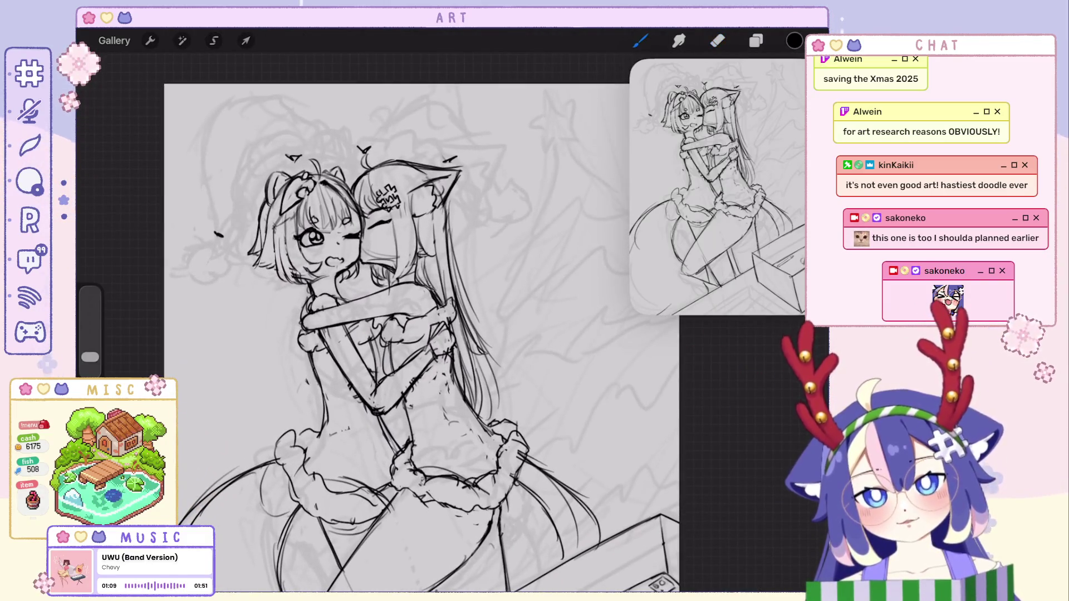
pyautogui.hotkey('ctrl', 'z')
pyautogui.hotkey('ctrl', 'z')
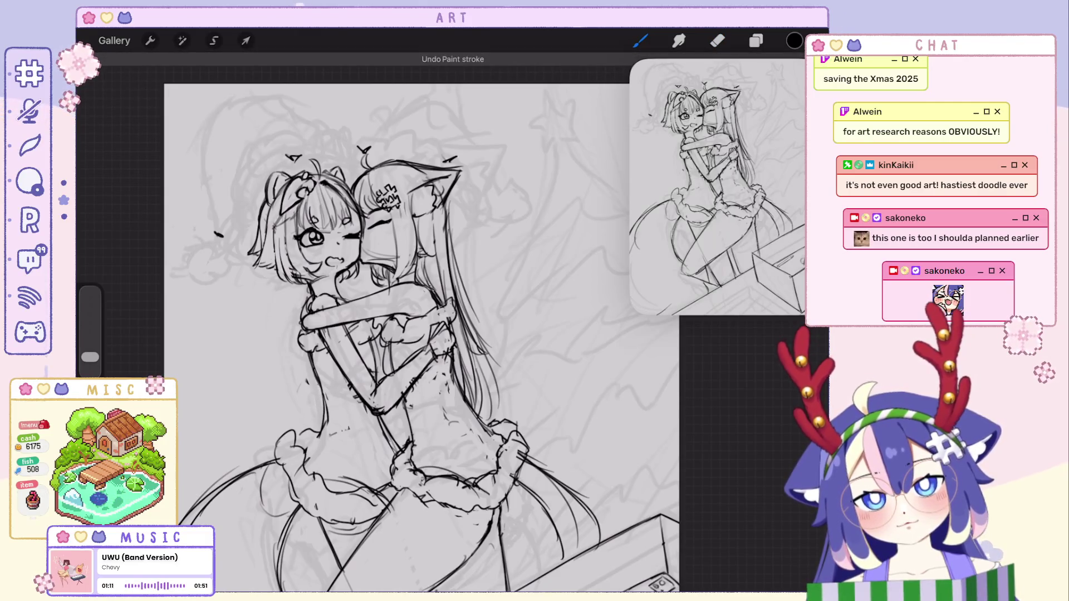
pyautogui.hotkey('ctrl', 'z')
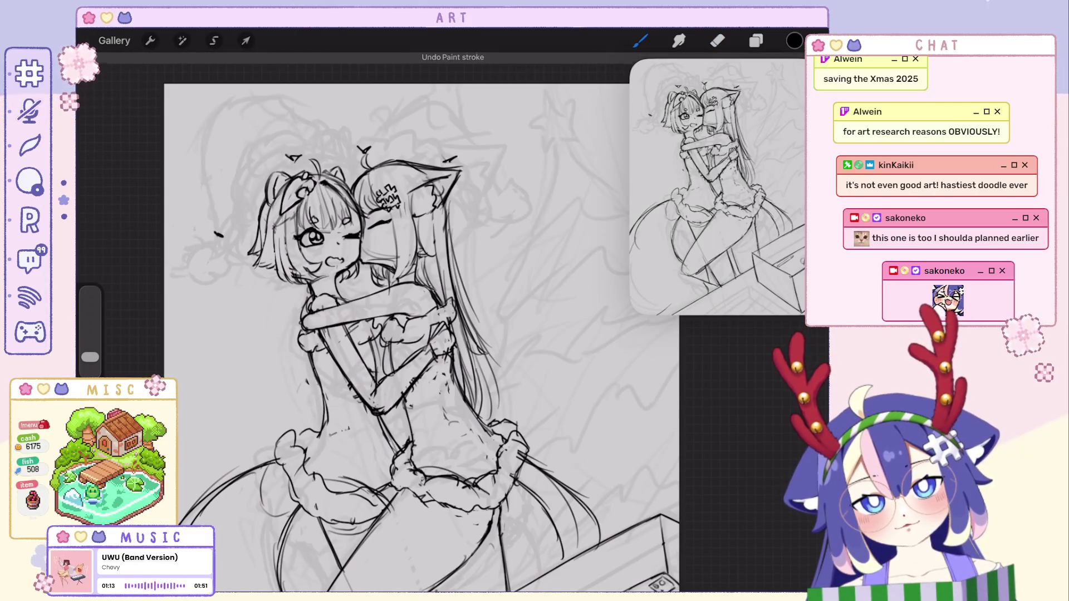
pyautogui.hotkey('ctrl', 'z')
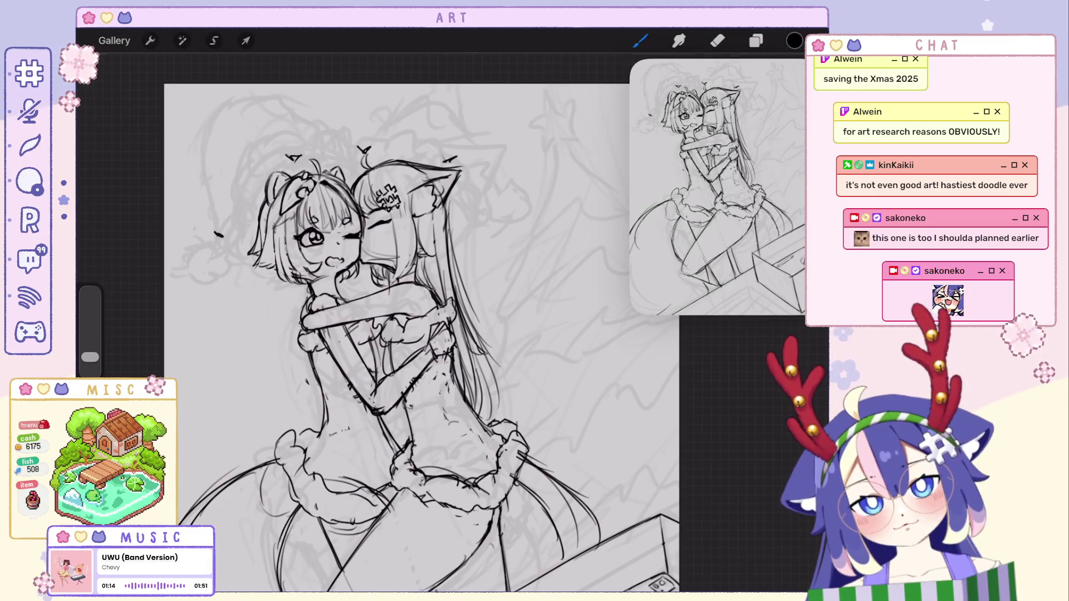
pyautogui.scroll(2, 411, 311)
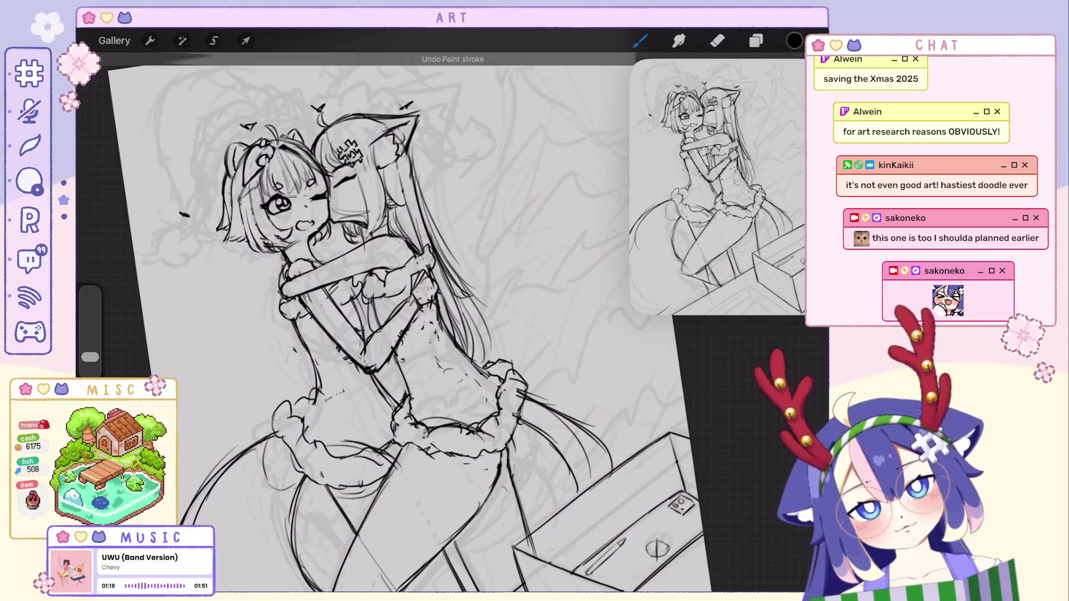
pyautogui.hotkey('ctrl', 'z')
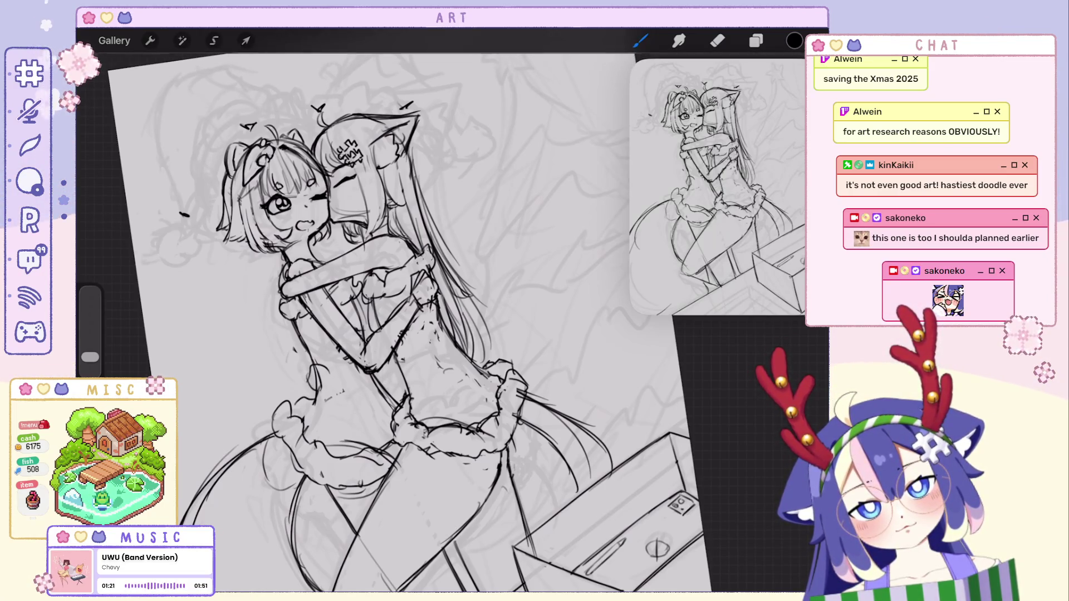
pyautogui.hotkey('ctrl', 'z')
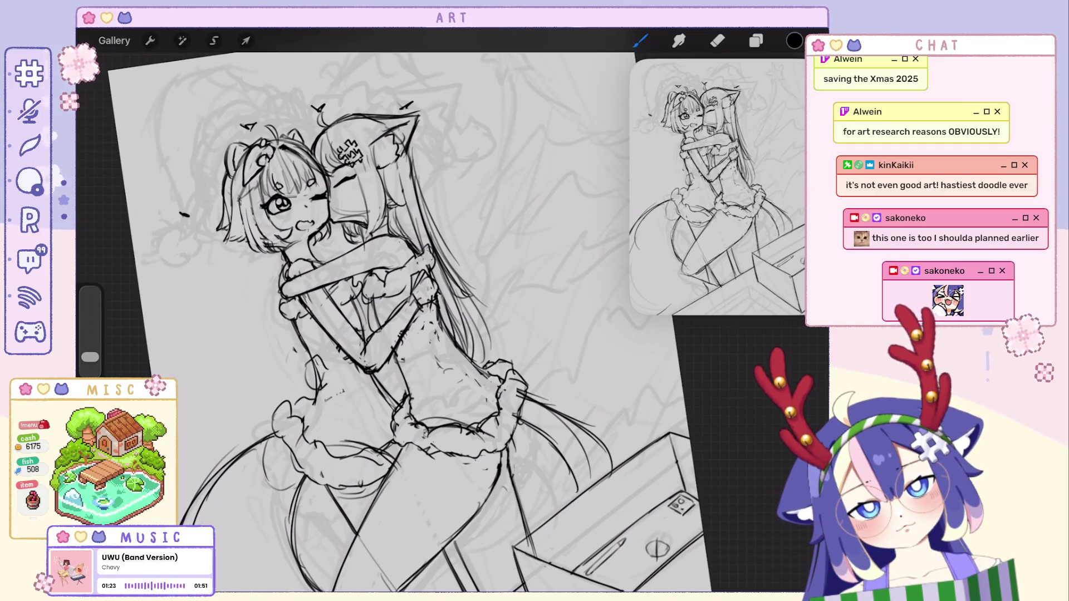
pyautogui.hotkey('ctrl', 'z')
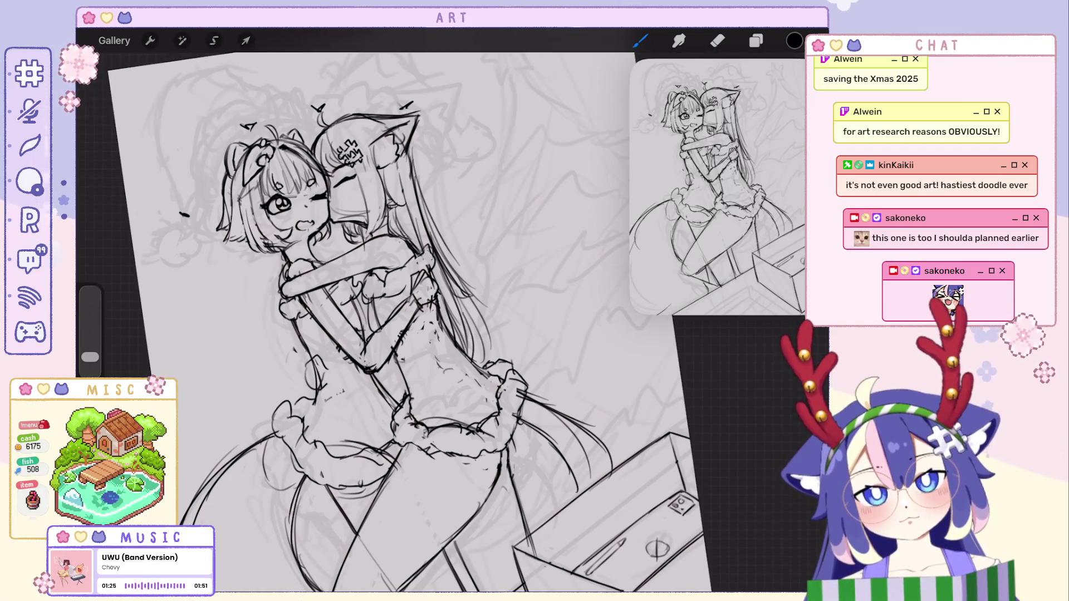
pyautogui.hotkey('ctrl', 'z')
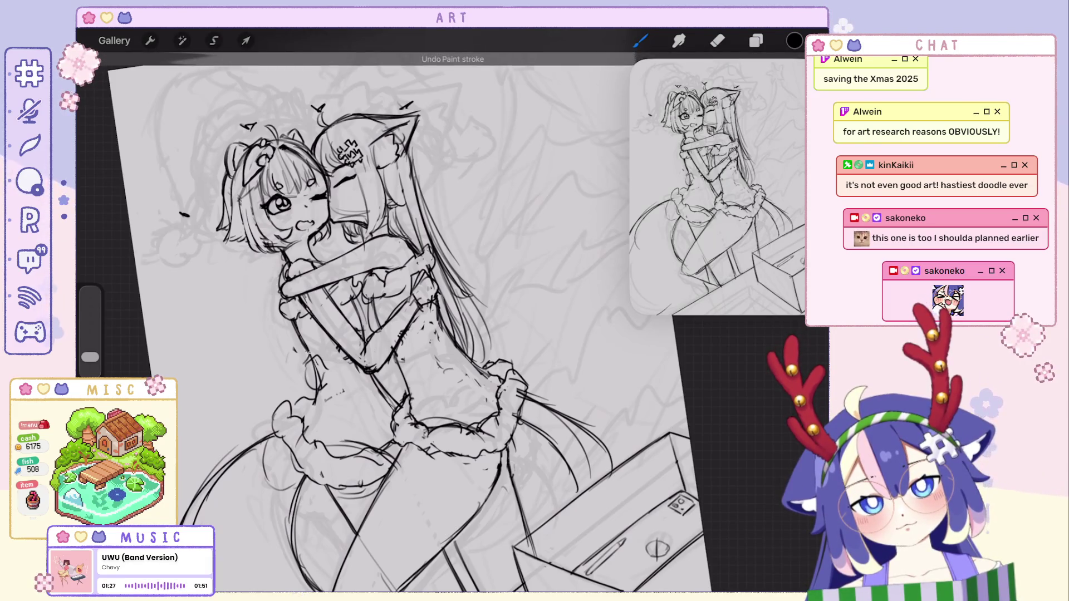
# Step: Rotate and zoom in on the hugging figures, then undo a stray stroke
pyautogui.moveTo(389, 323); pyautogui.dragTo(334, 362)
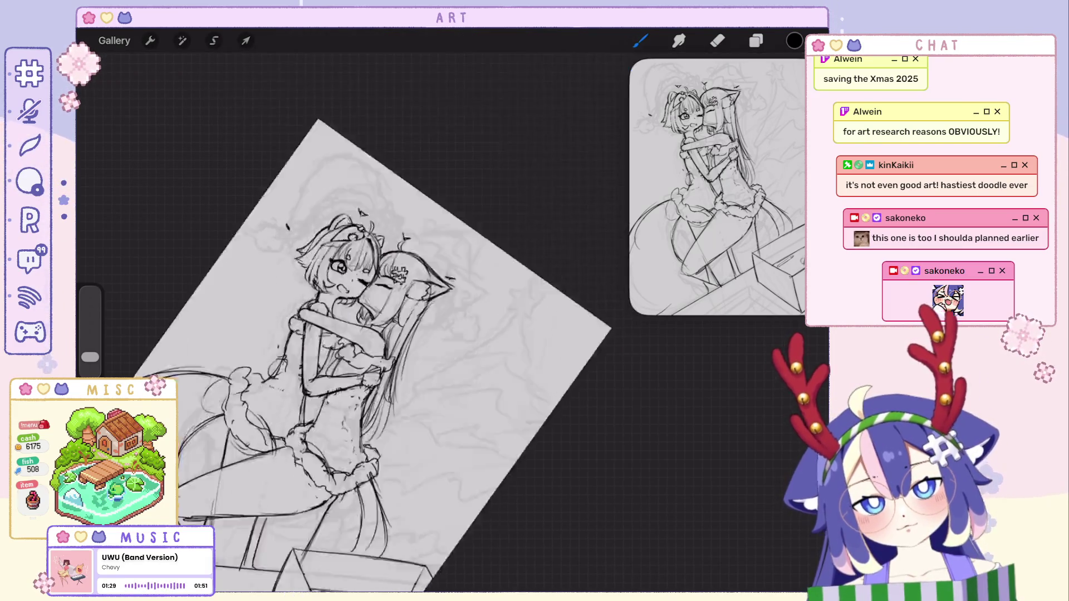
pyautogui.moveTo(345, 290); pyautogui.dragTo(552, 301)
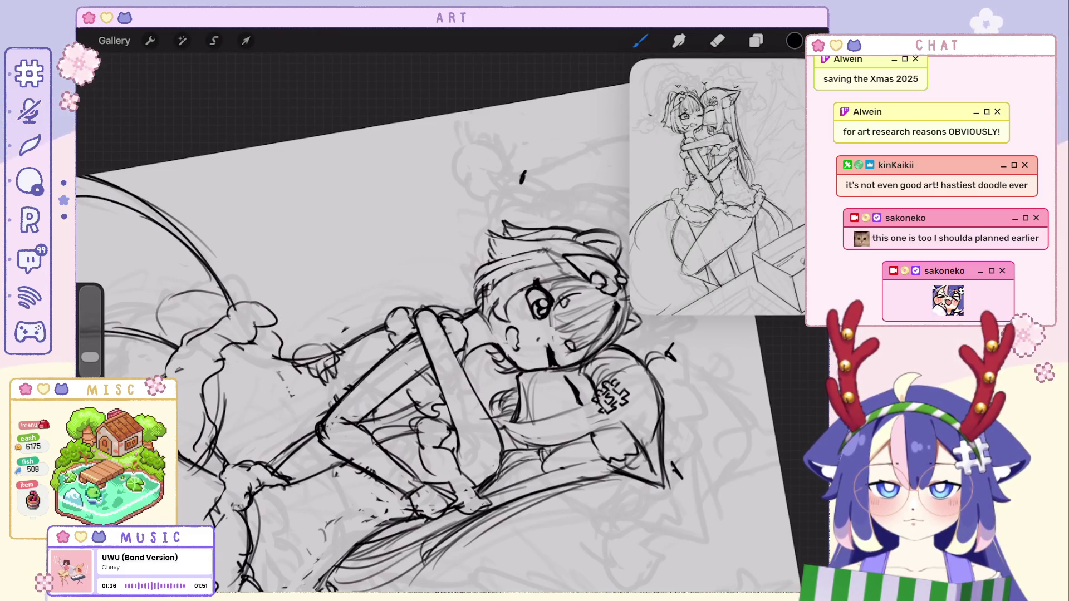
pyautogui.moveTo(446, 335); pyautogui.dragTo(390, 223)
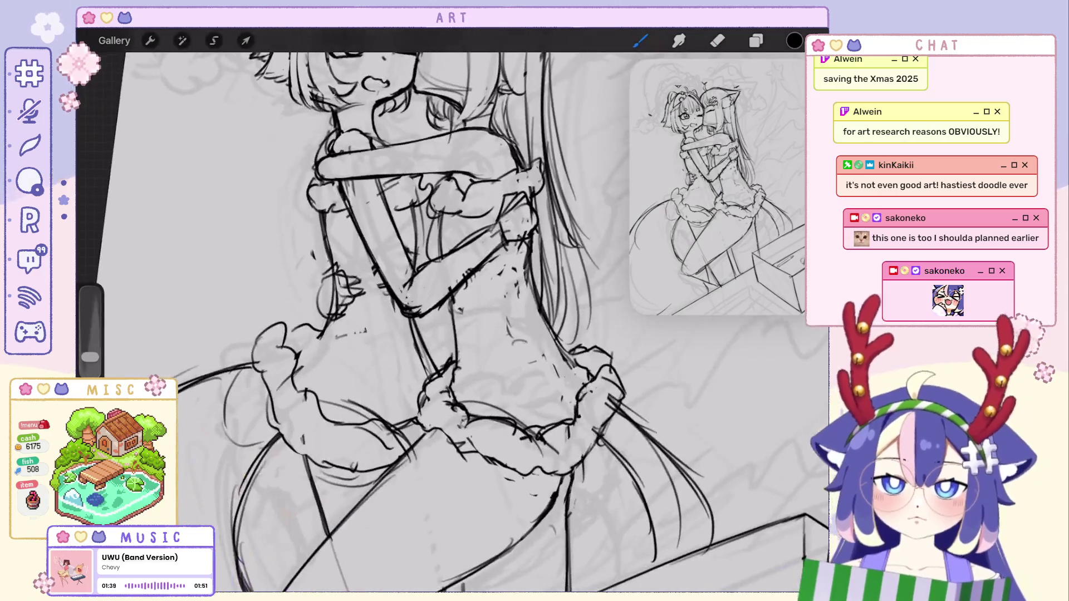
pyautogui.scroll(-5, 445, 323)
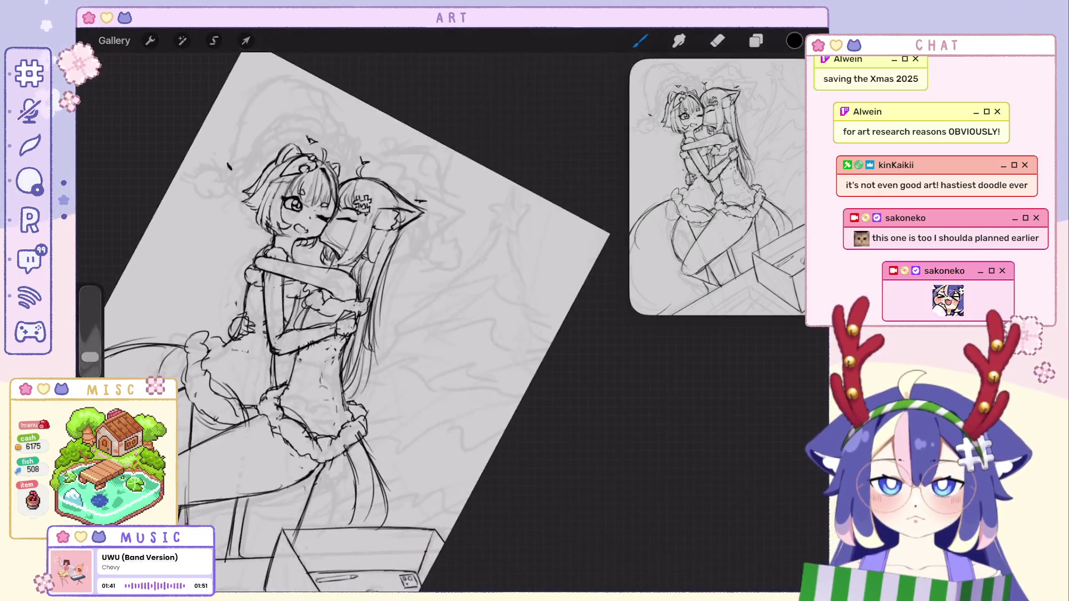
pyautogui.scroll(5, 390, 324)
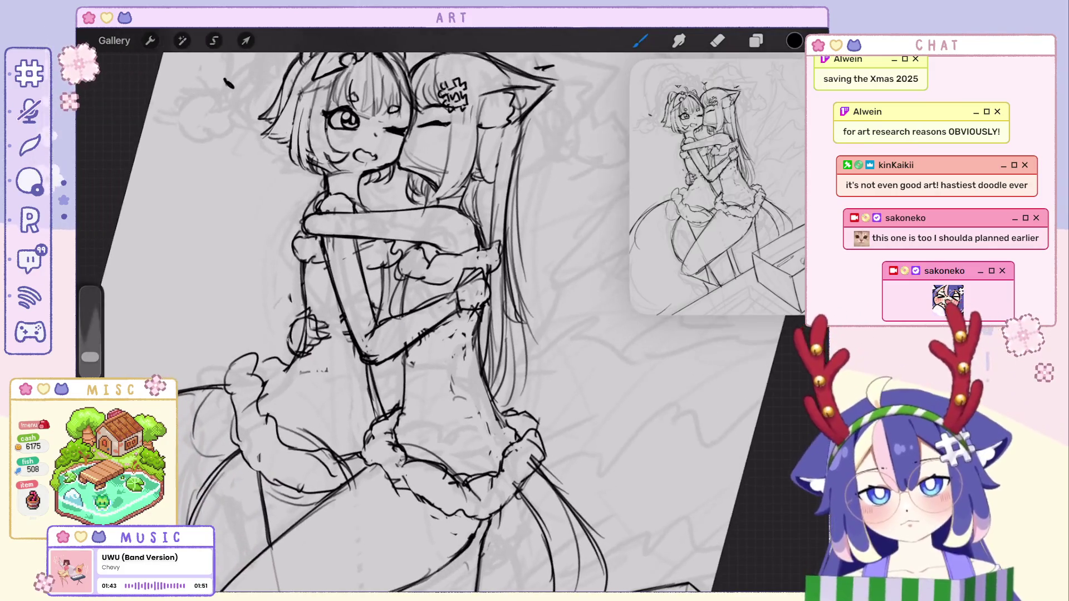
pyautogui.scroll(-5, 391, 324)
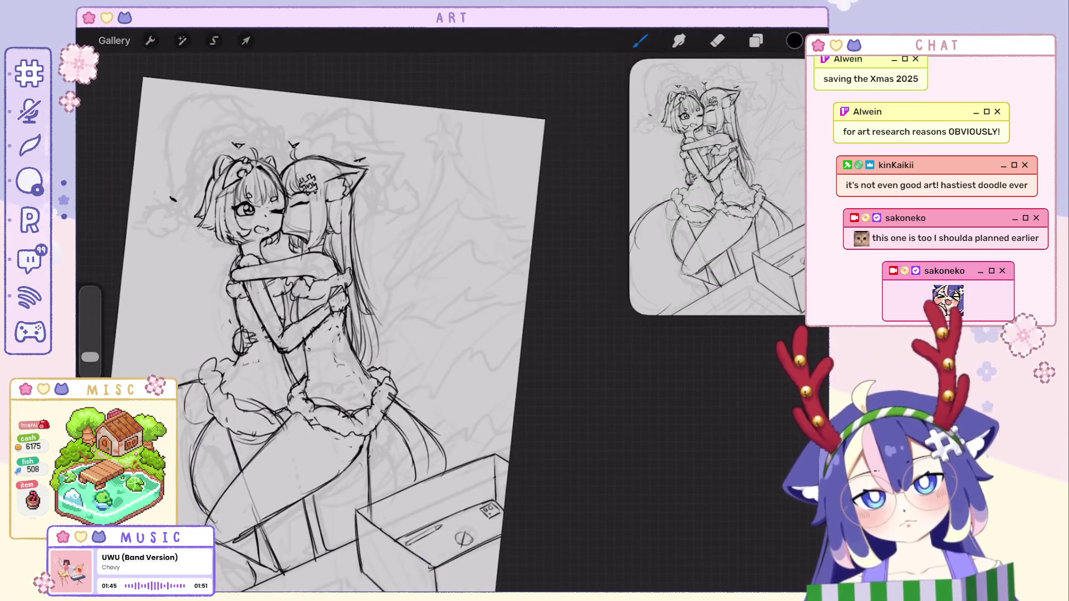
pyautogui.scroll(5, 390, 324)
pyautogui.hotkey('ctrl', 'z')
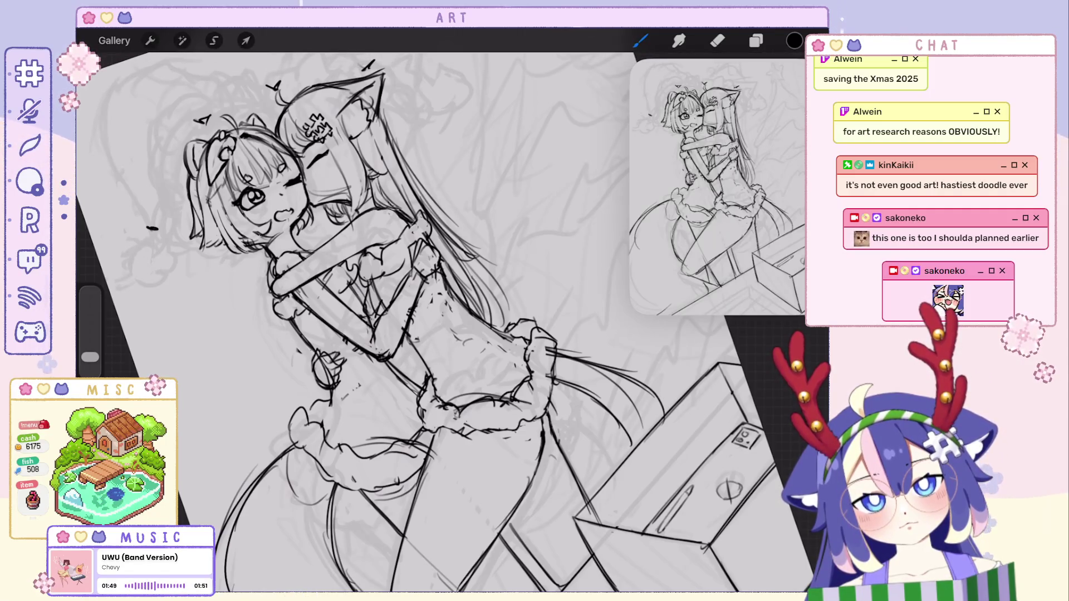
# Step: Undo another stroke and erase unwanted lines on the figures
pyautogui.scroll(-5, 440, 312)
pyautogui.scroll(5, 441, 312)
pyautogui.hotkey('ctrl', 'z')
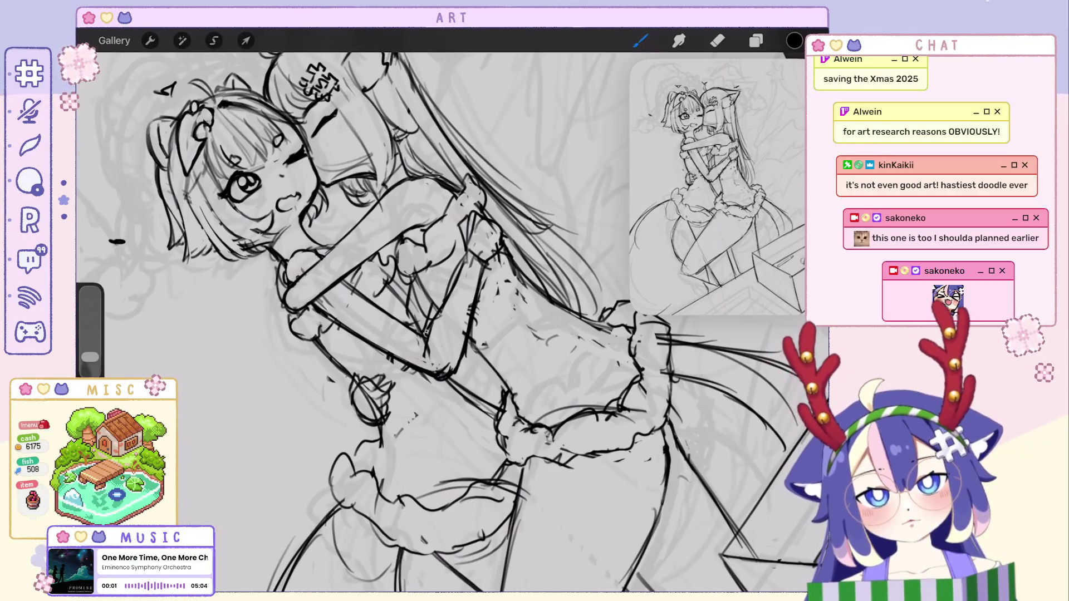
pyautogui.scroll(-3, 441, 312)
pyautogui.scroll(3, 440, 312)
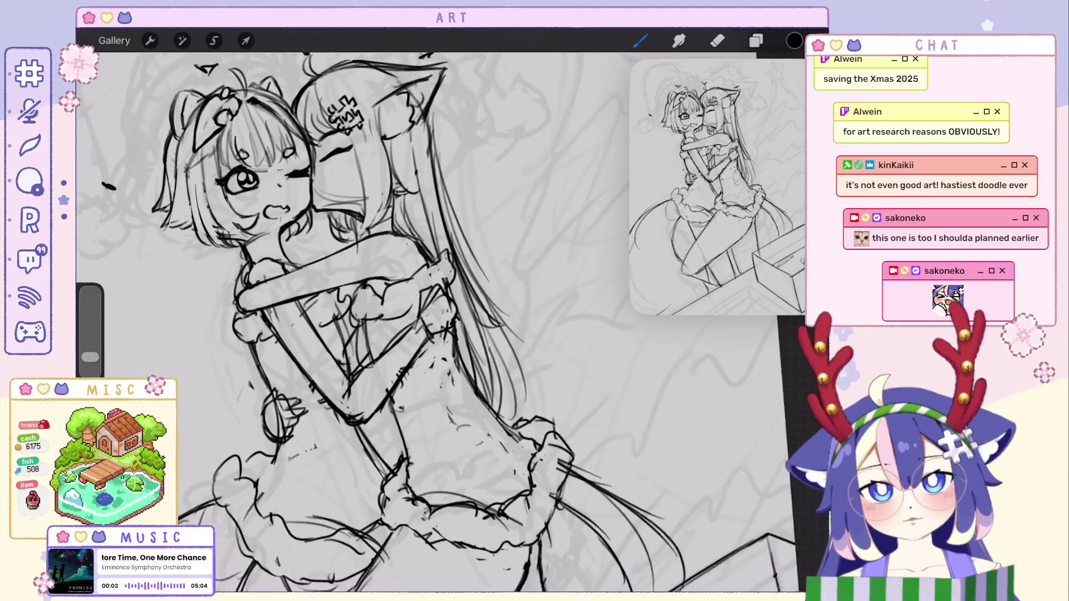
pyautogui.scroll(2, 440, 312)
pyautogui.press('e')
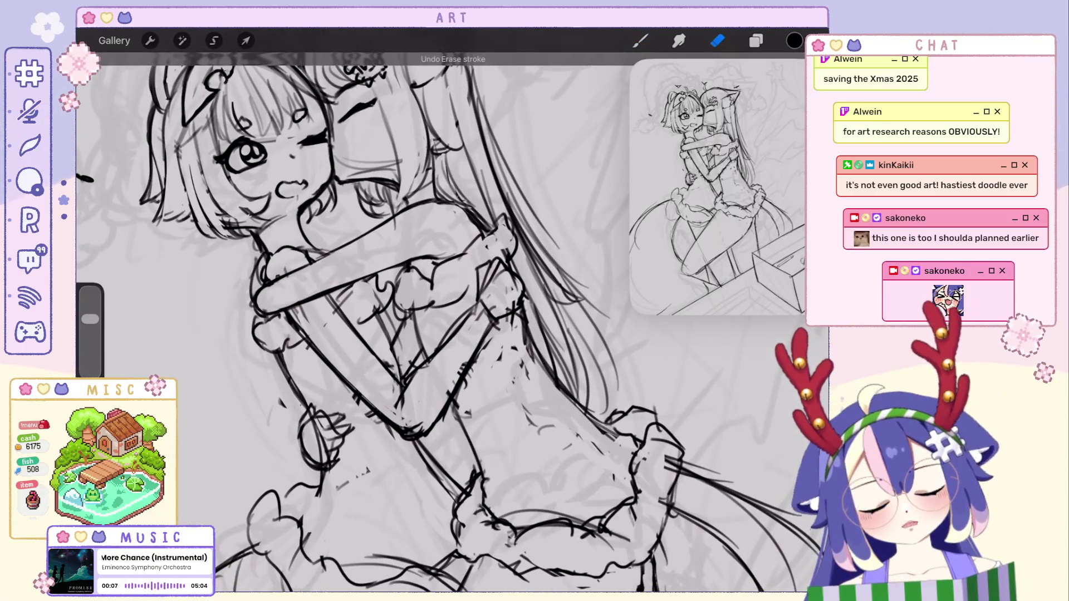
pyautogui.scroll(-3, 440, 312)
pyautogui.scroll(2, 356, 323)
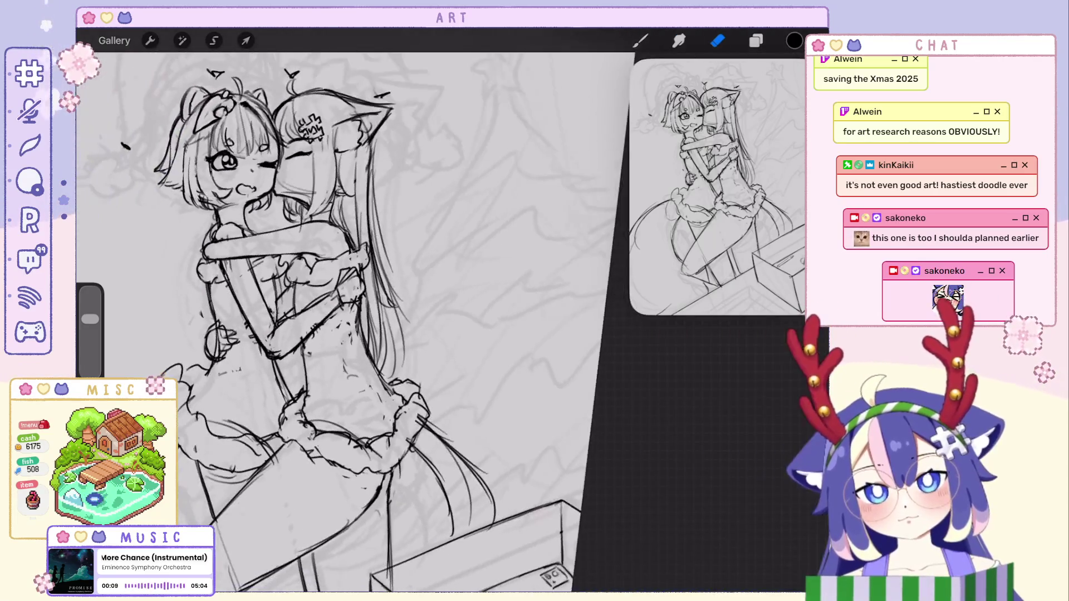
# Step: Return to the brush and undo one more stroke on the catgirls' line art
pyautogui.press('b')
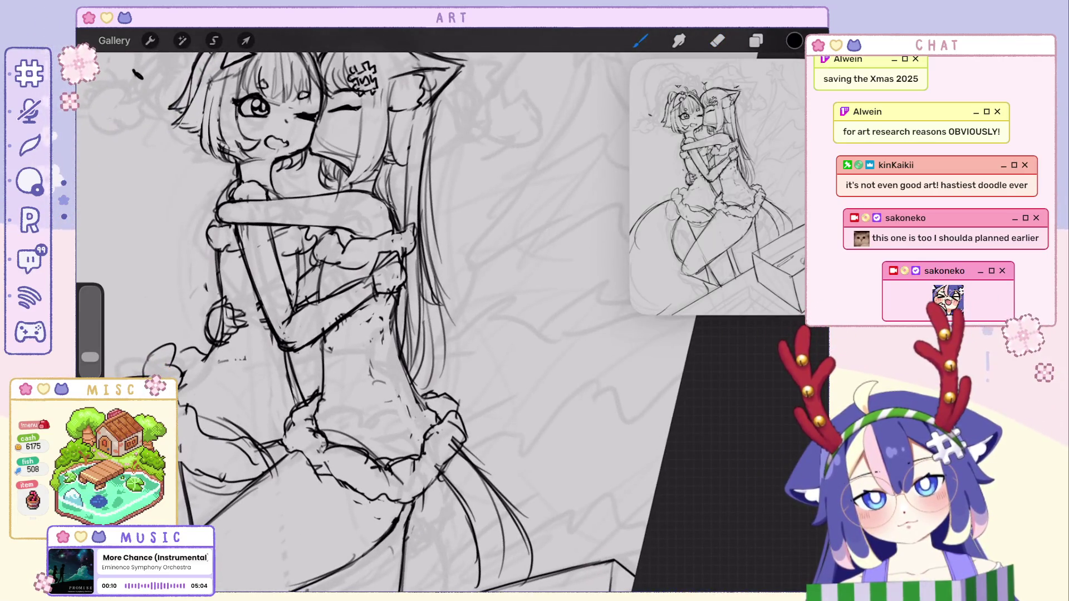
pyautogui.scroll(-2, 402, 311)
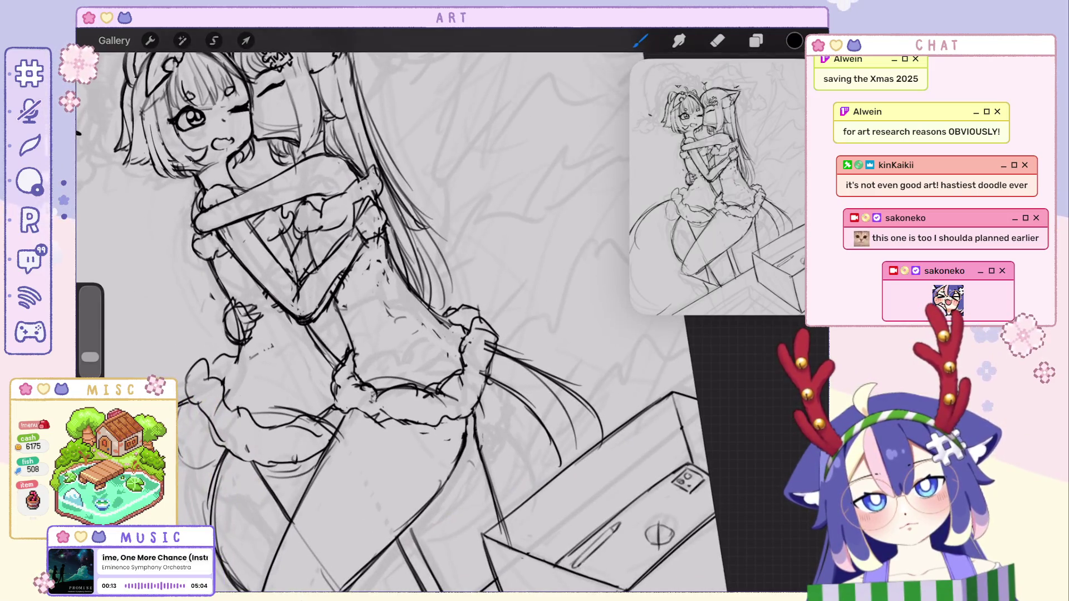
pyautogui.scroll(3, 401, 312)
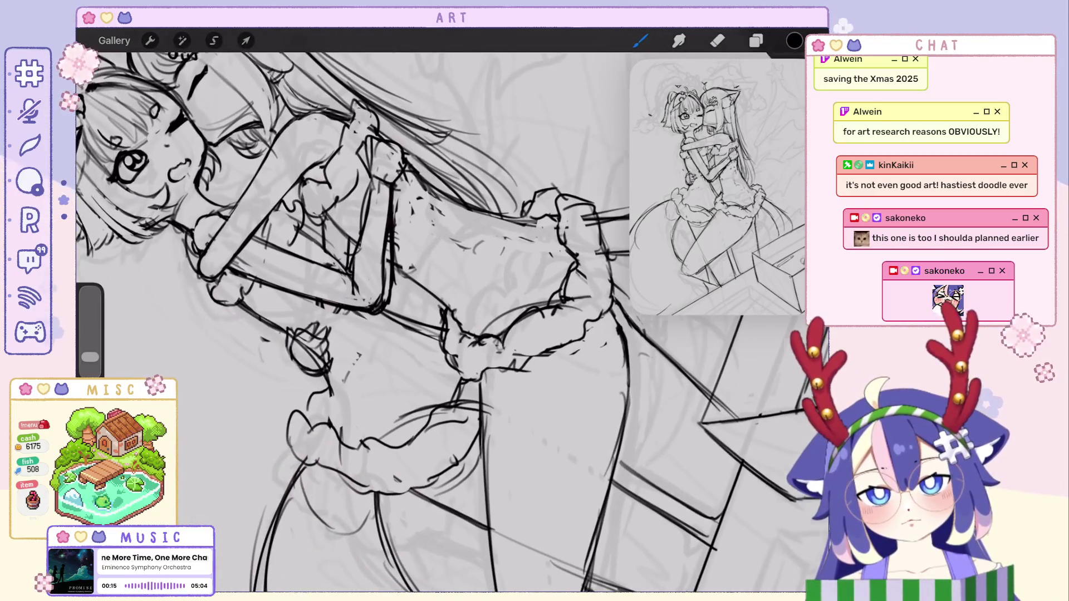
pyautogui.hotkey('ctrl', 'z')
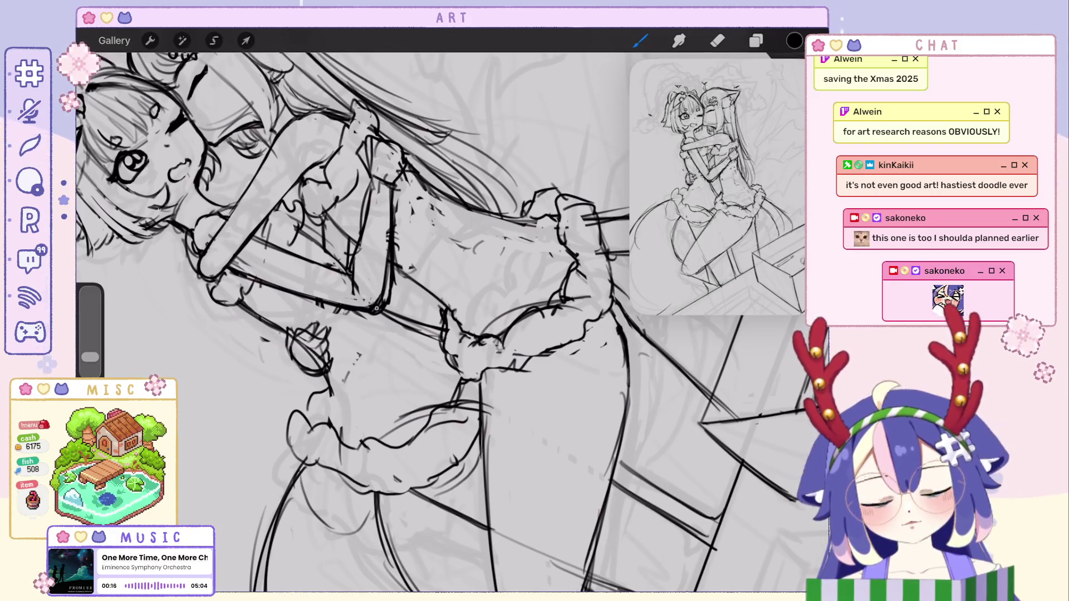
pyautogui.scroll(-3, 401, 312)
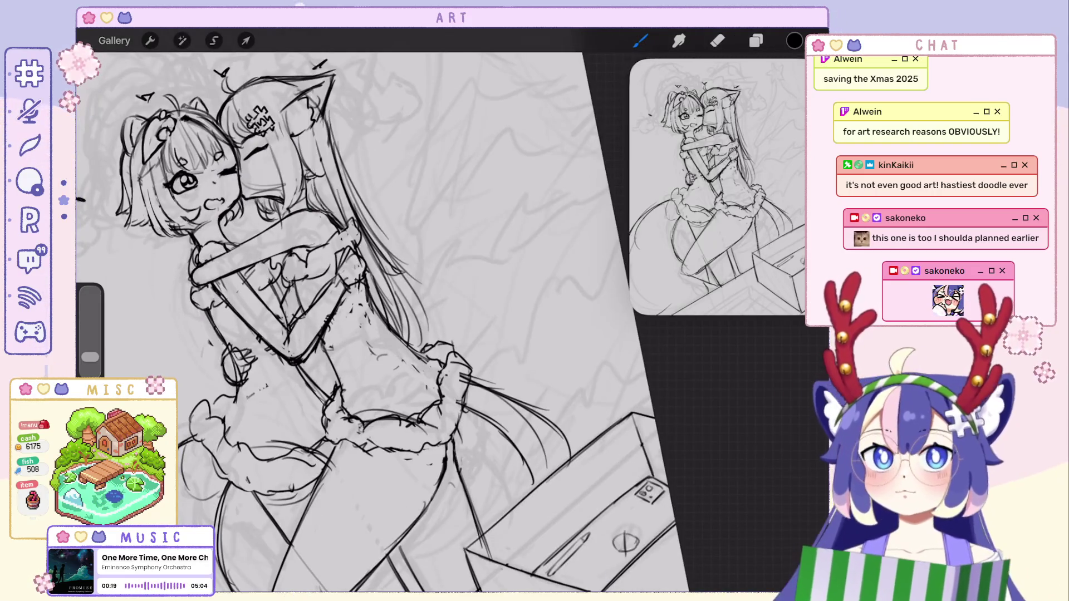
pyautogui.scroll(-2, 335, 312)
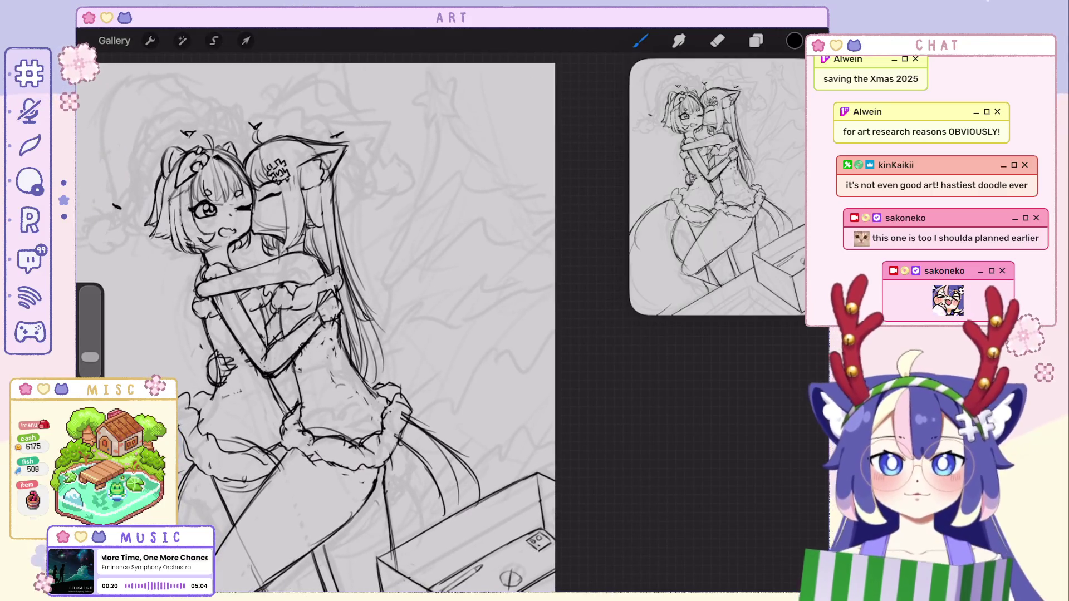
pyautogui.scroll(-3, 329, 318)
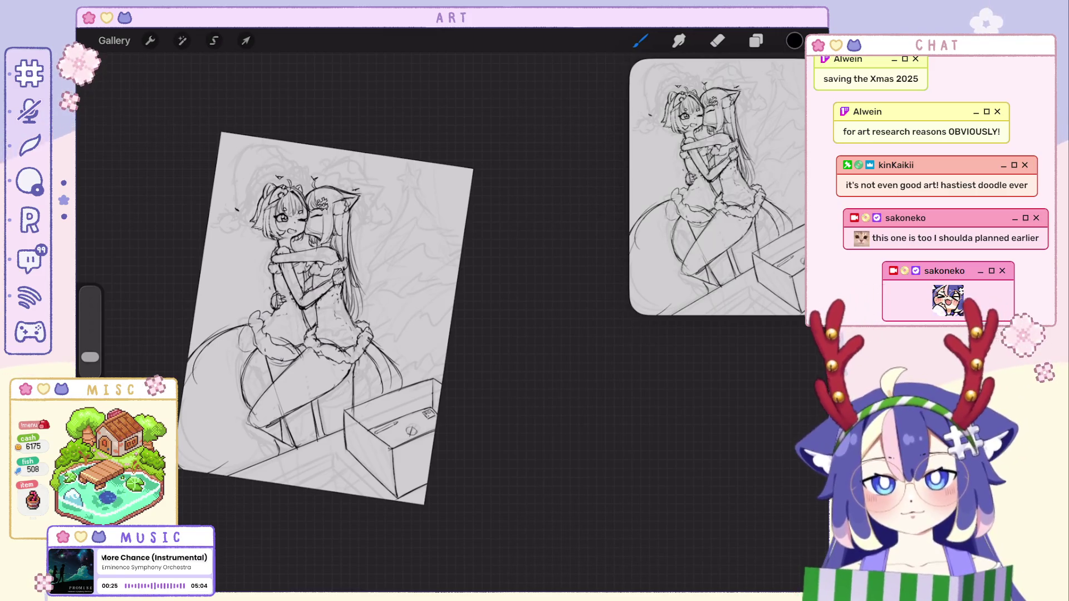
# Step: Try sketching the Christmas tree's outline, undoing each attempt
pyautogui.hotkey('ctrl', 'z')
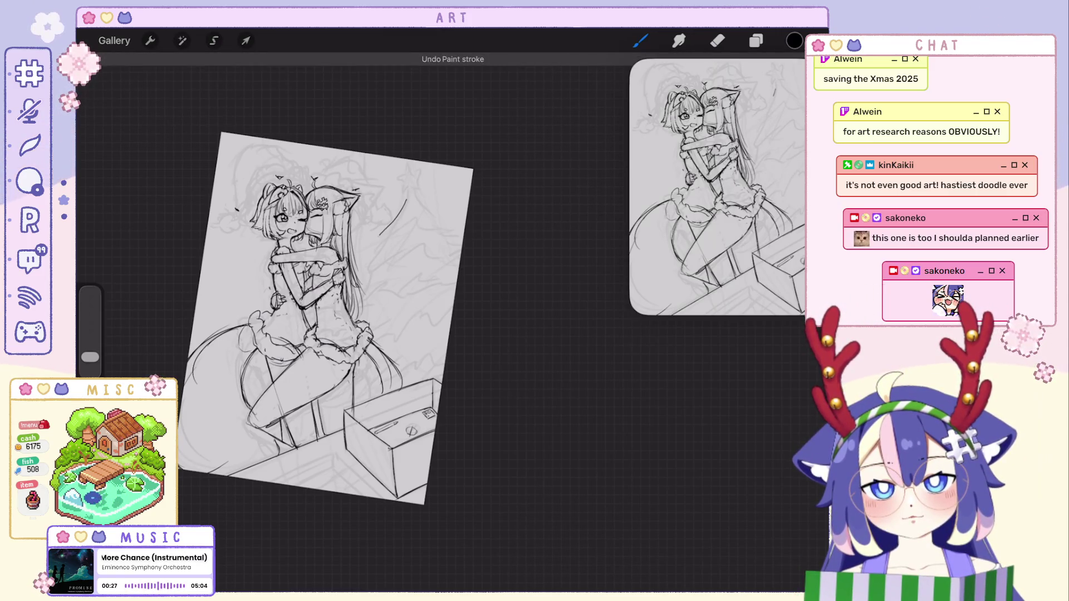
pyautogui.moveTo(409, 198); pyautogui.dragTo(395, 237)
pyautogui.hotkey('ctrl', 'z')
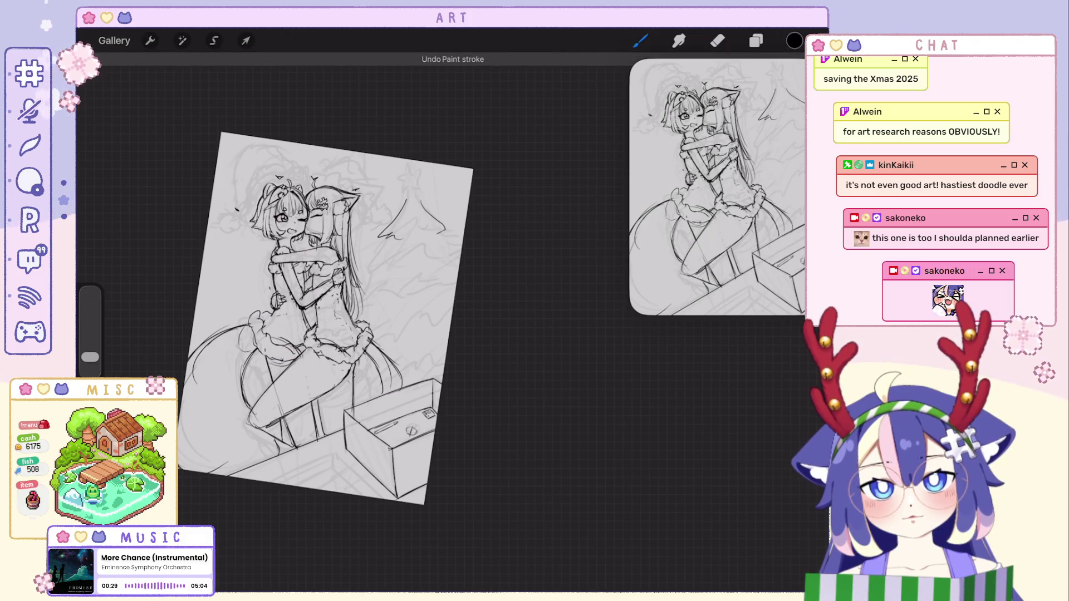
pyautogui.moveTo(408, 192); pyautogui.dragTo(443, 228)
pyautogui.hotkey('ctrl', 'z')
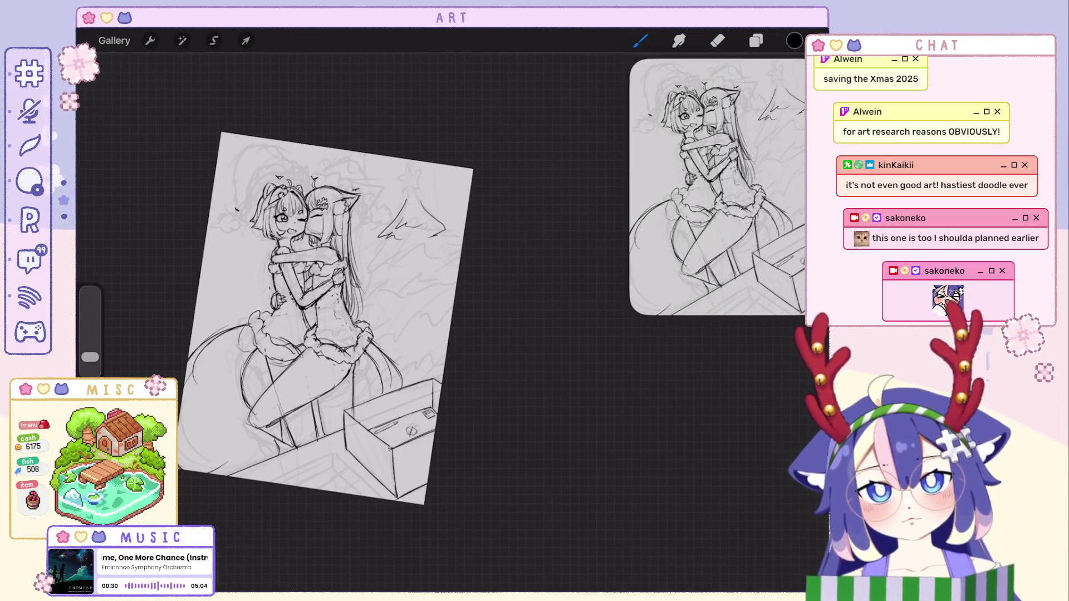
pyautogui.hotkey('ctrl', 'z')
# Step: Draw zigzag branch lines inside the tree, then take back several recent strokes
pyautogui.moveTo(410, 220); pyautogui.dragTo(390, 260)
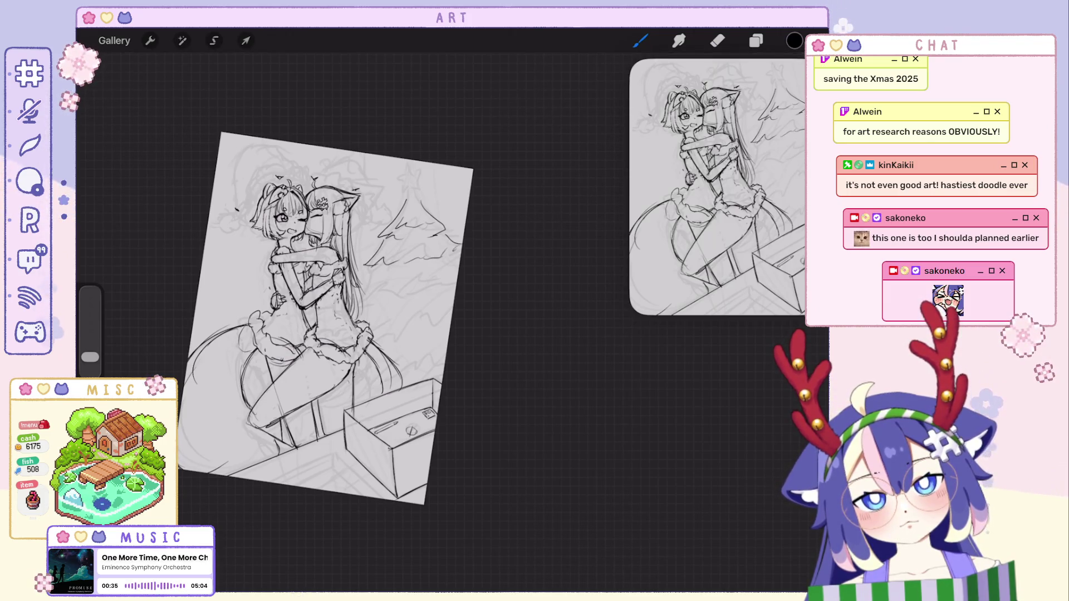
pyautogui.hotkey('ctrl', 'z')
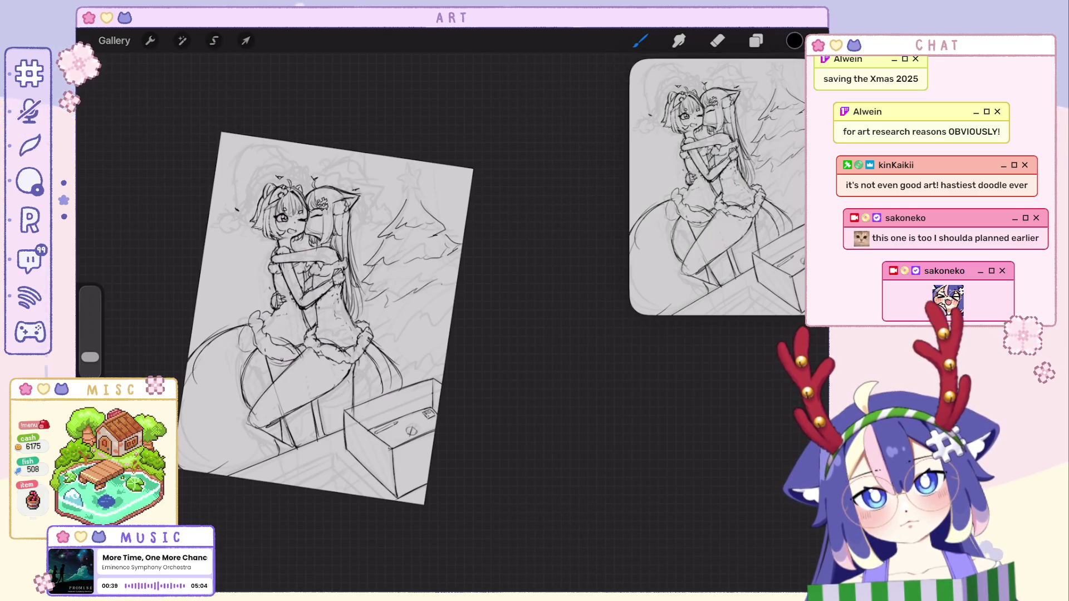
pyautogui.hotkey('ctrl', 'z')
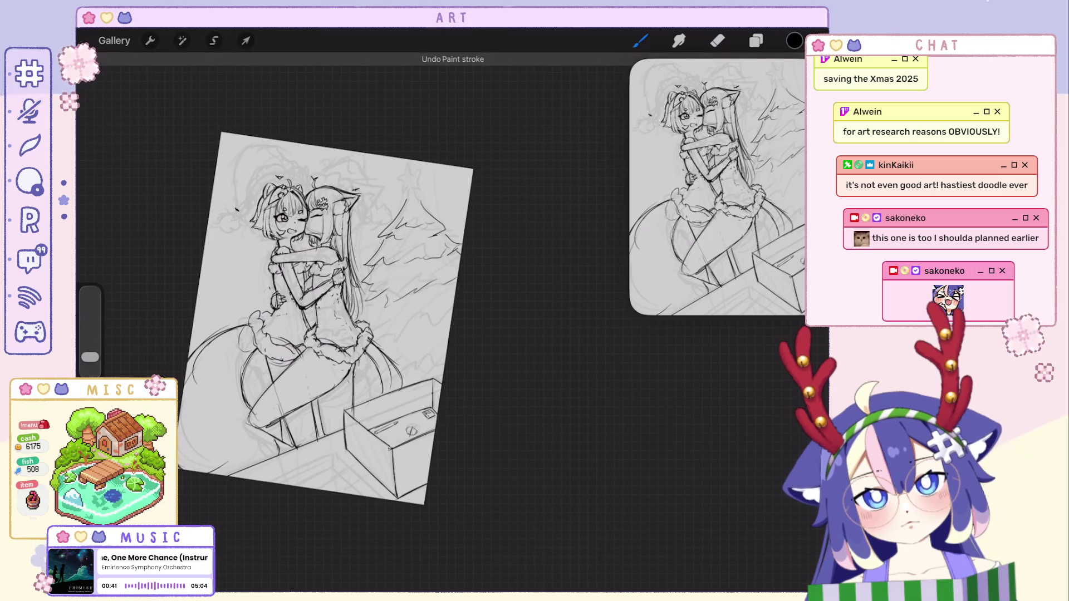
pyautogui.moveTo(328, 318); pyautogui.dragTo(351, 335)
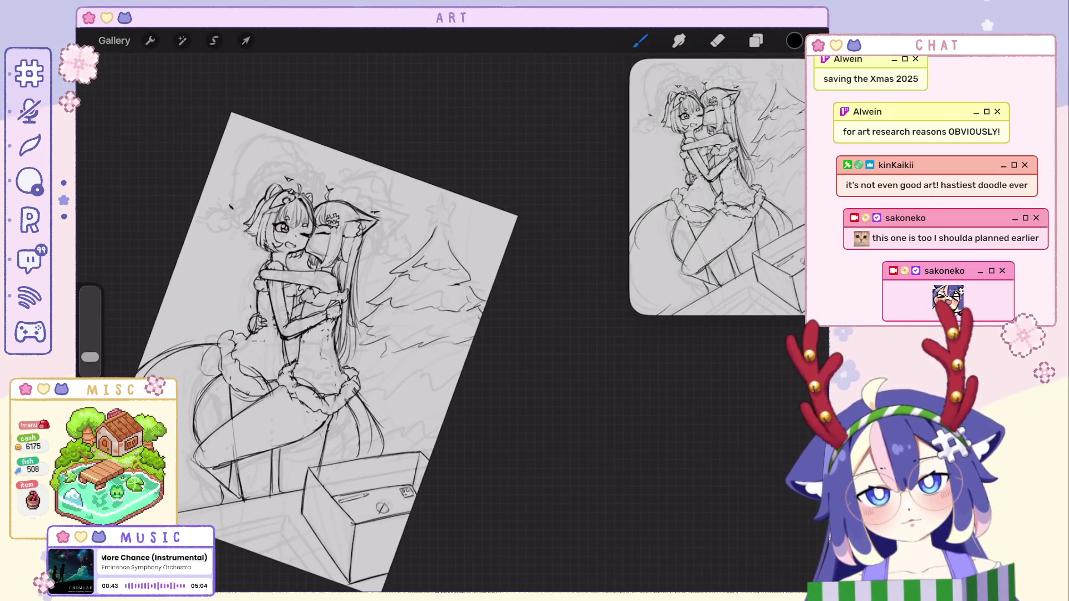
pyautogui.hotkey('ctrl', 'z')
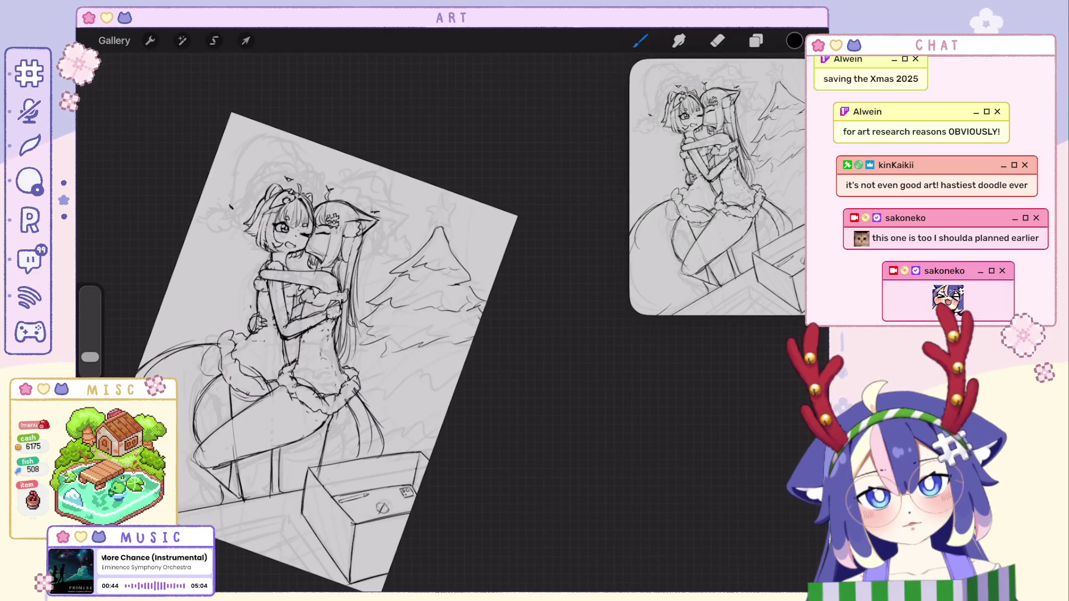
pyautogui.hotkey('ctrl', 'z')
pyautogui.hotkey('ctrl', 'z')
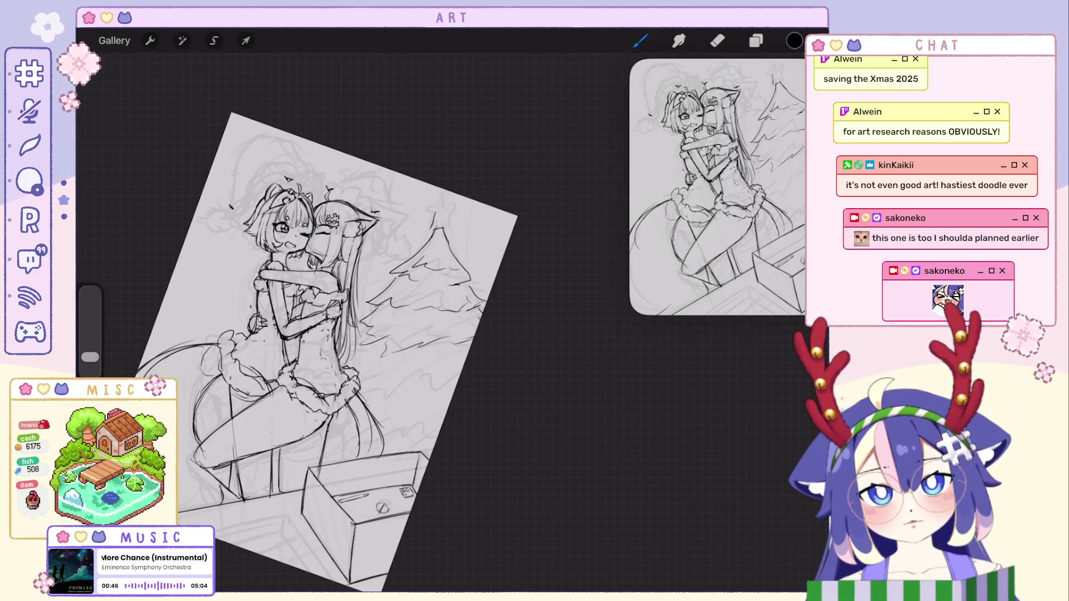
pyautogui.hotkey('ctrl', 'z')
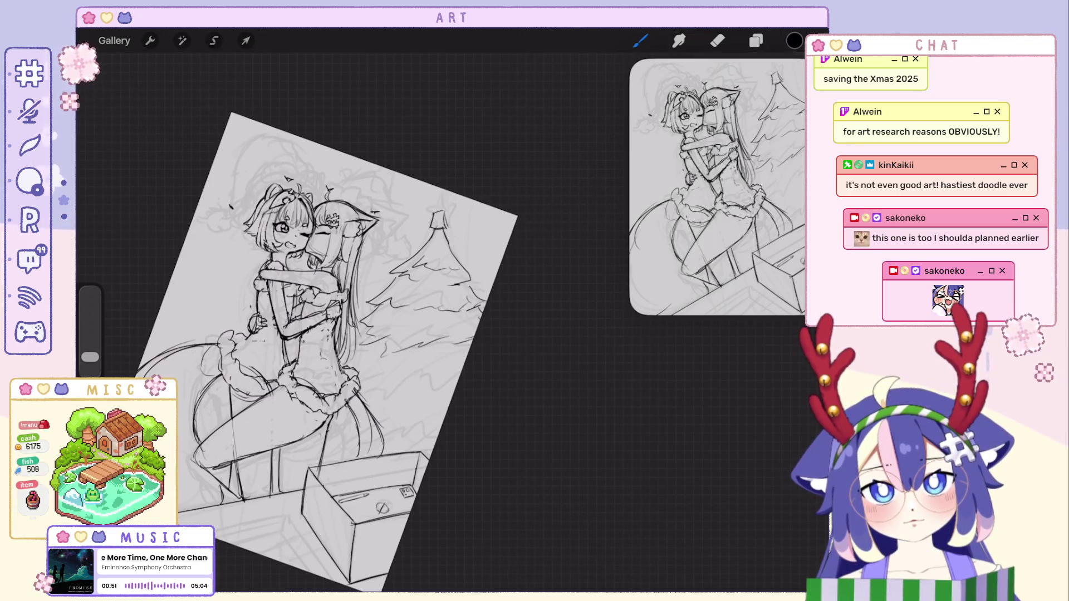
# Step: Draw a small winged angel on the tree tip, undoing and redoing strokes to retry
pyautogui.hotkey('ctrl', 'z')
pyautogui.scroll(3, 319, 343)
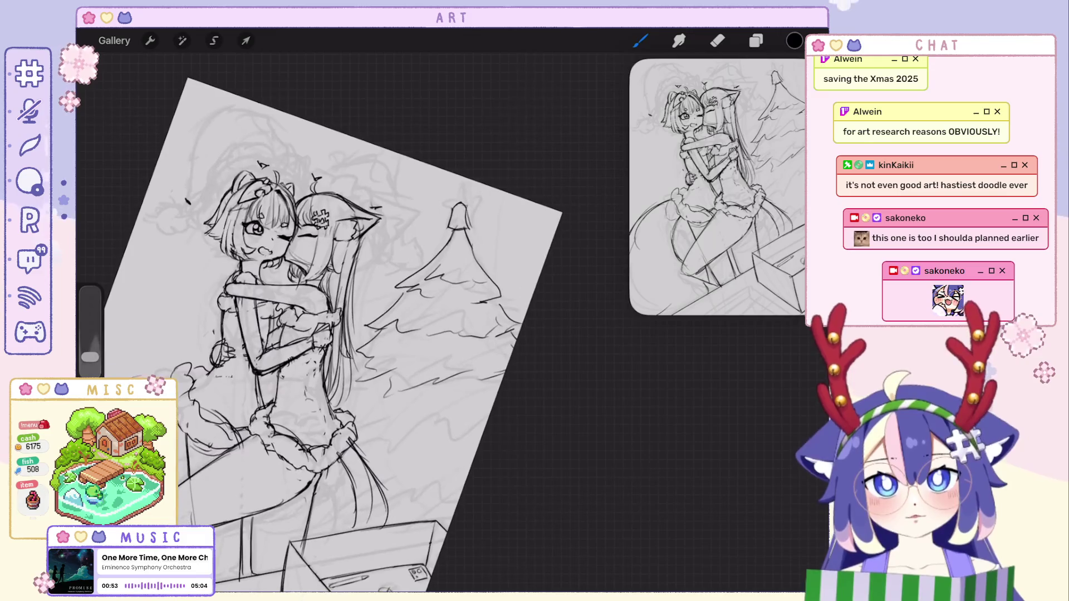
pyautogui.hotkey('ctrl', 'z')
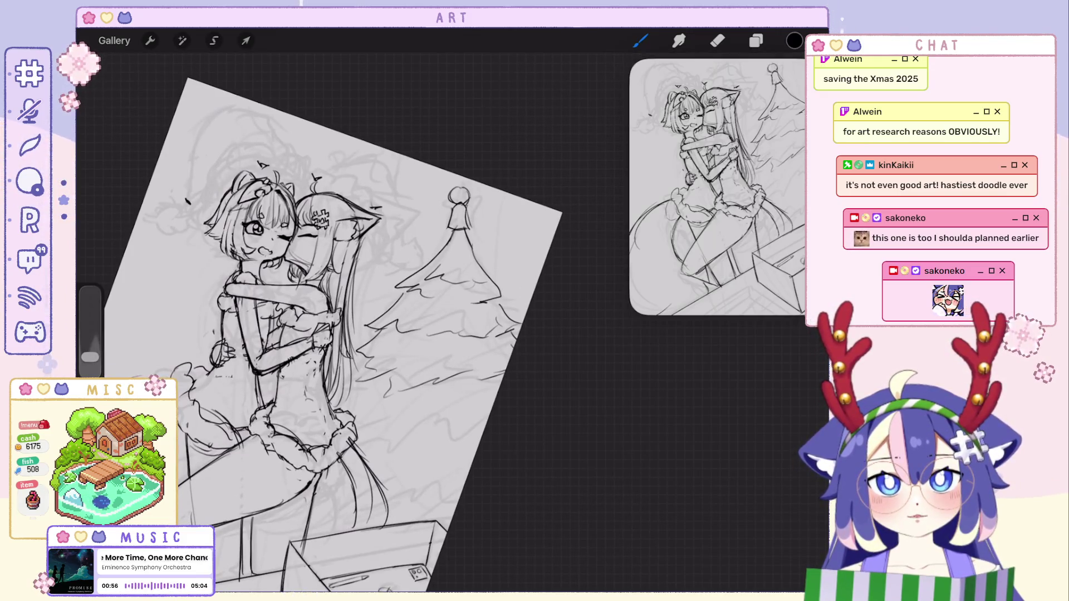
pyautogui.hotkey('ctrl', 'shift', 'z')
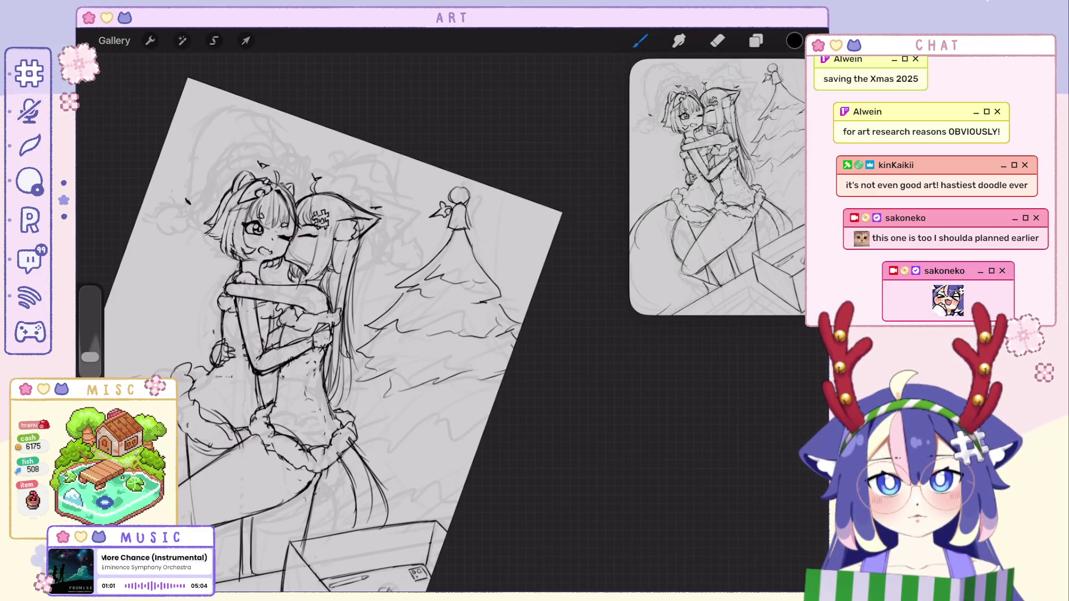
pyautogui.hotkey('ctrl', 'z')
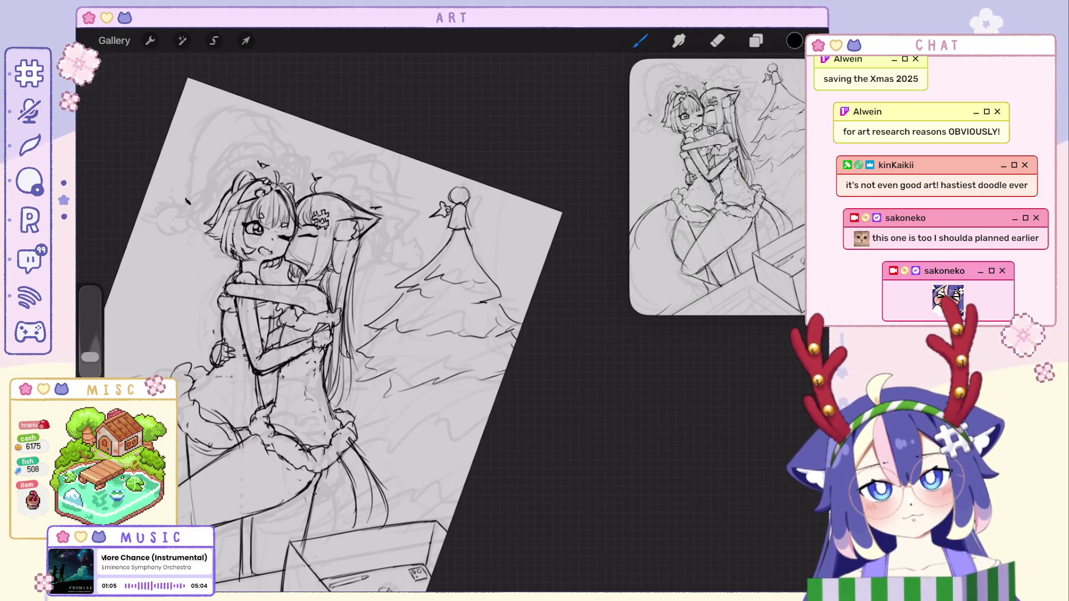
pyautogui.hotkey('ctrl', 'shift', 'z')
pyautogui.hotkey('ctrl', 'z')
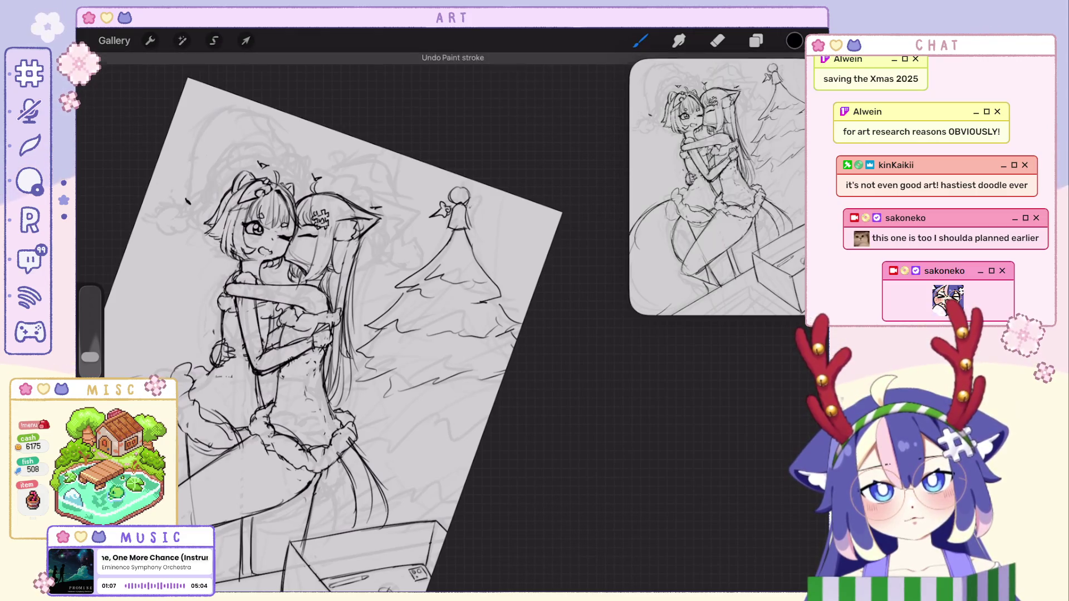
pyautogui.hotkey('ctrl', 'z')
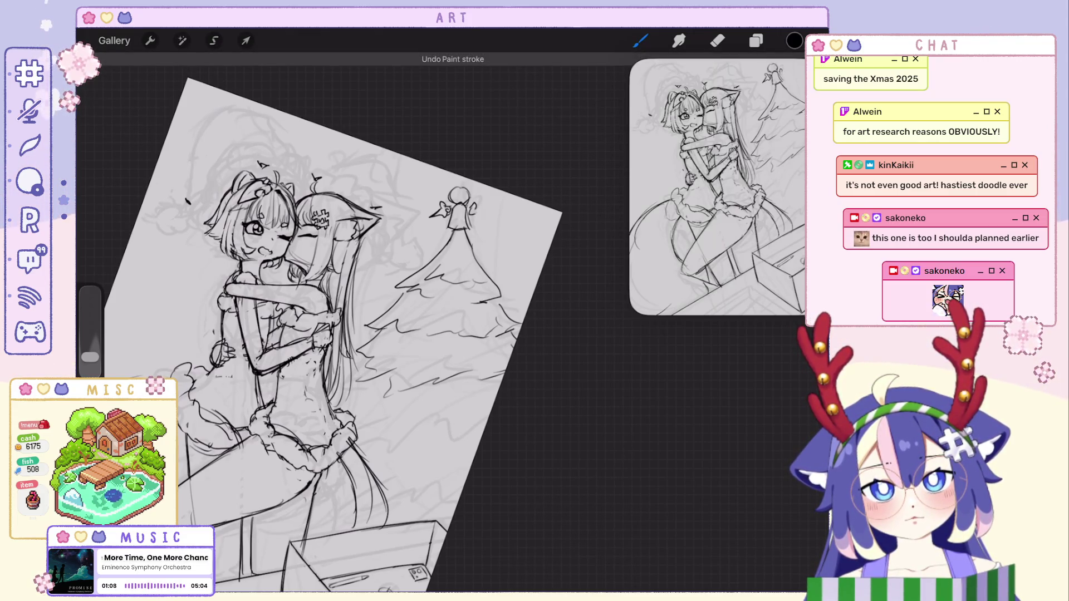
pyautogui.hotkey('ctrl', 'z')
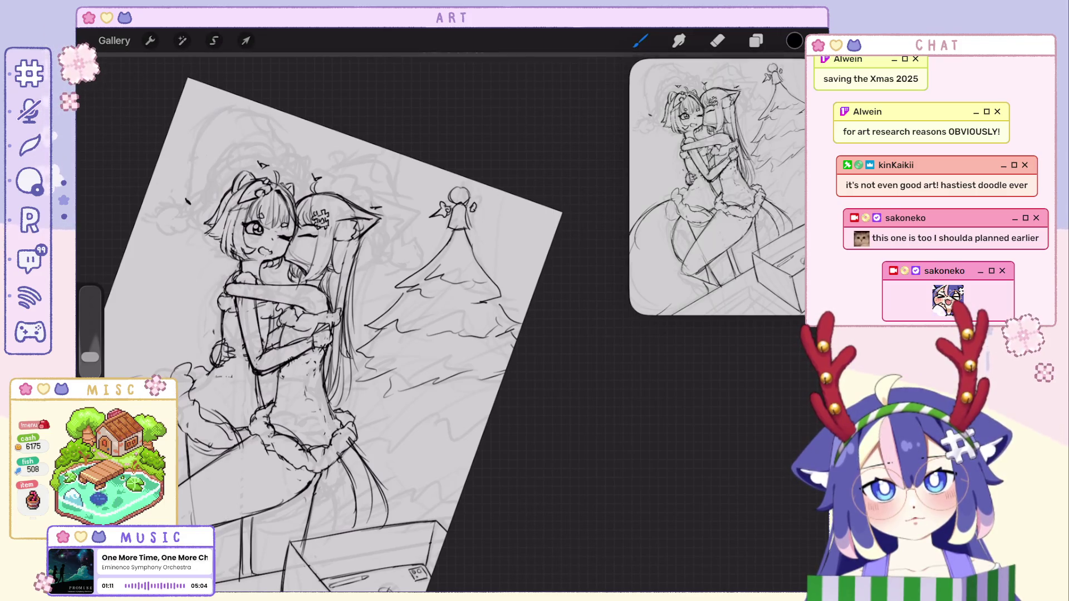
pyautogui.hotkey('ctrl', 'z')
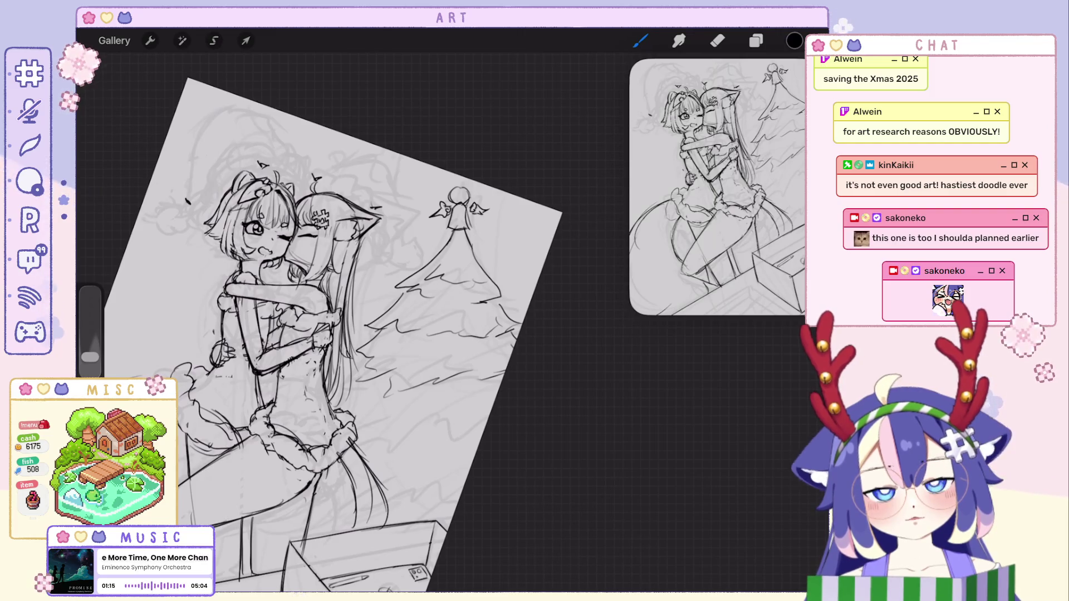
# Step: Draw the angel topper's face and dark flowing hair, undoing strokes until it looks right
pyautogui.scroll(3, 334, 307)
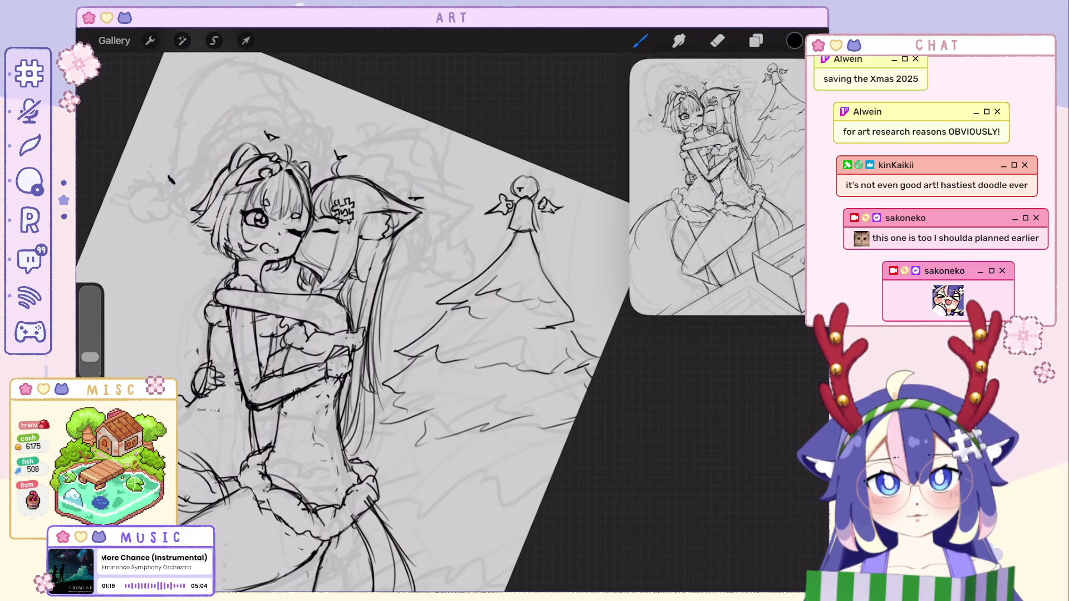
pyautogui.hotkey('ctrl', 'z')
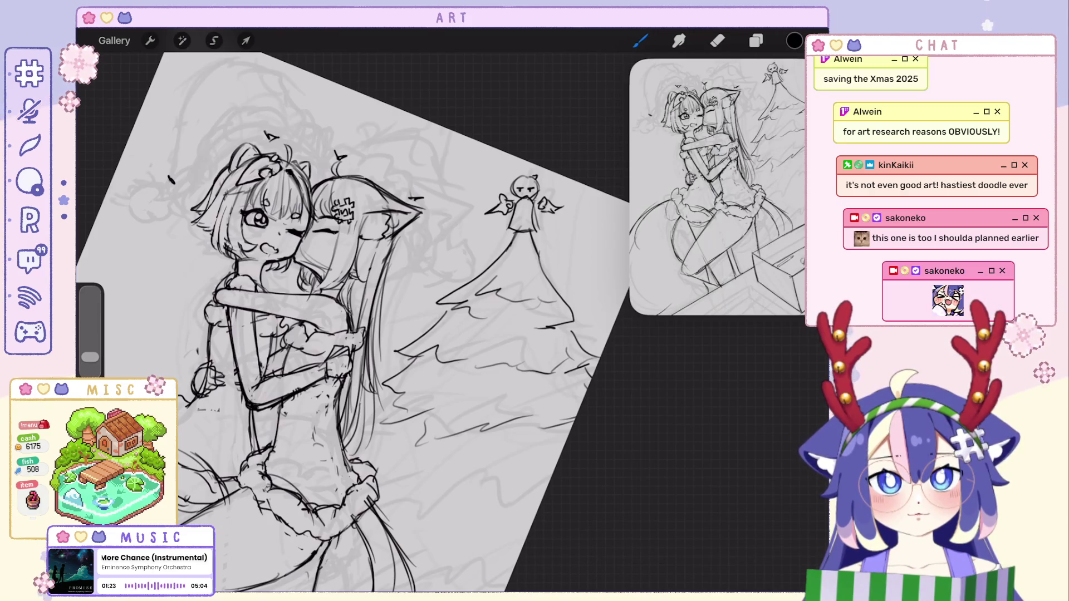
pyautogui.hotkey('ctrl', 'z')
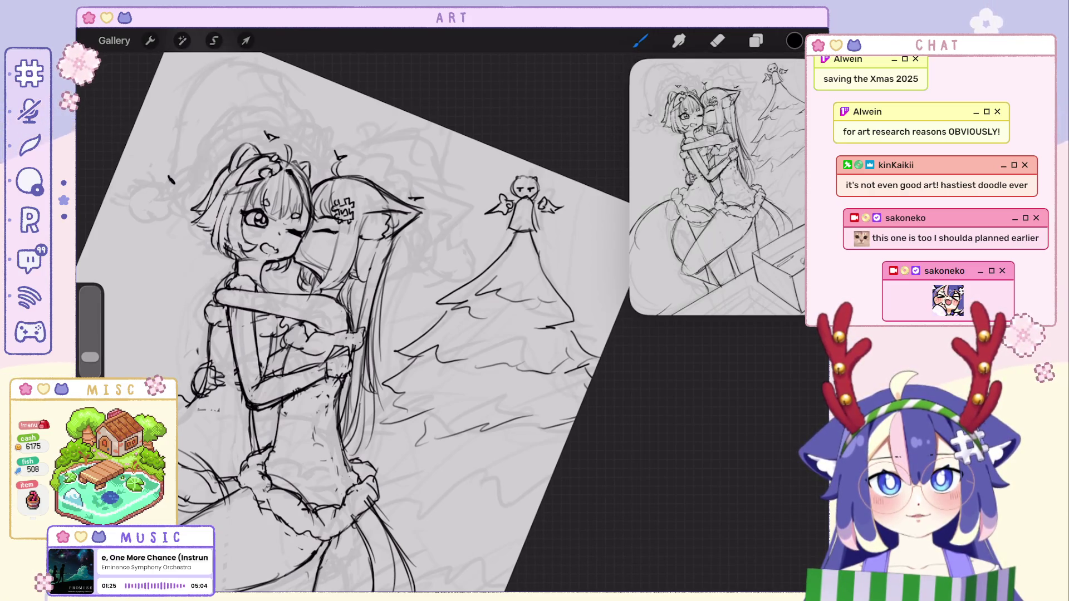
pyautogui.hotkey('ctrl', 'z')
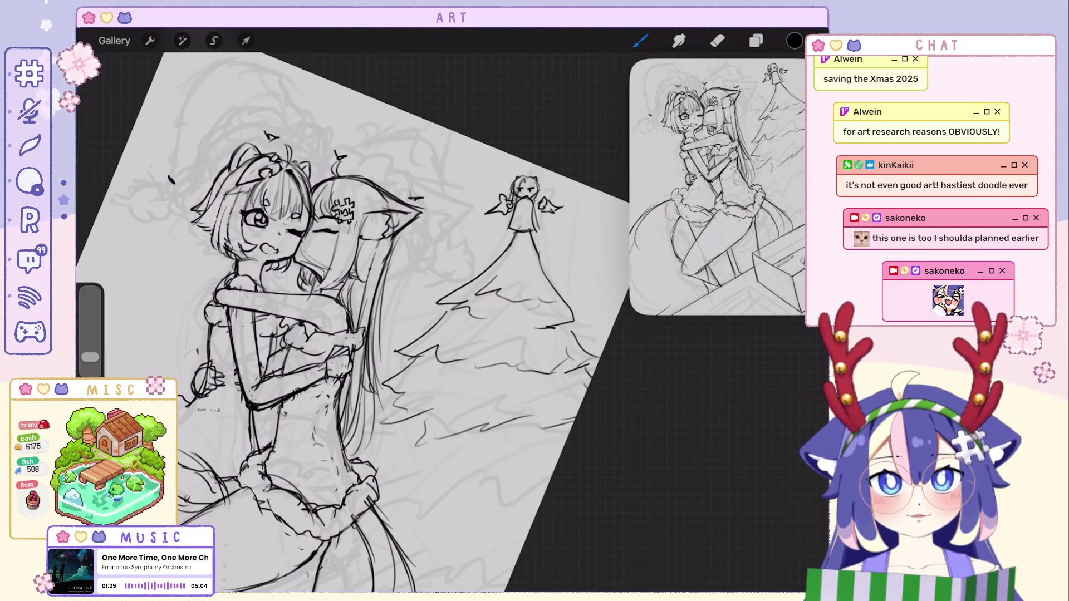
pyautogui.hotkey('ctrl', 'z')
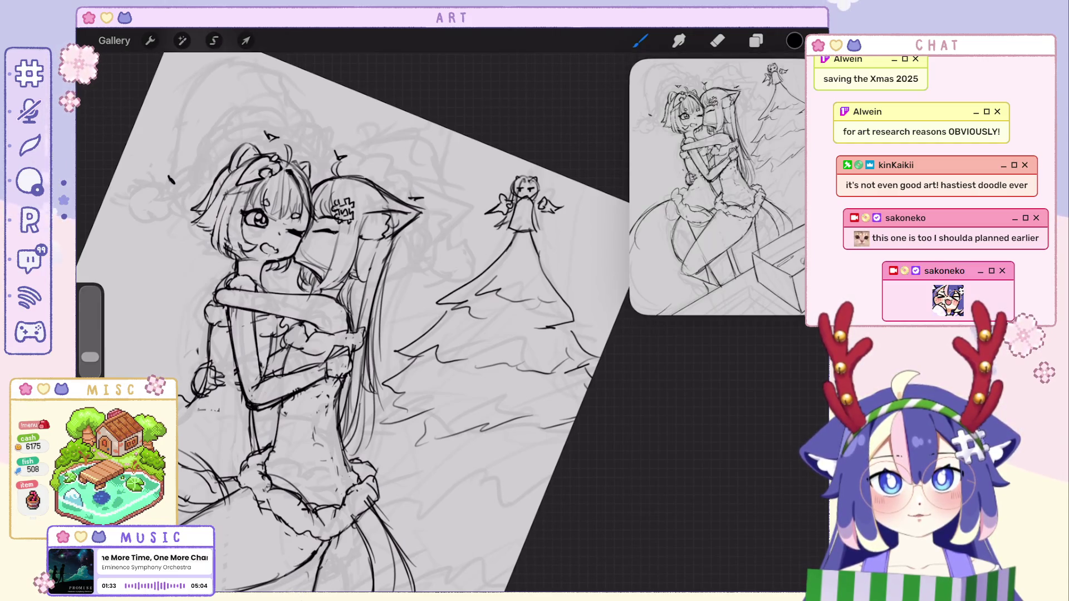
pyautogui.hotkey('ctrl', 'z')
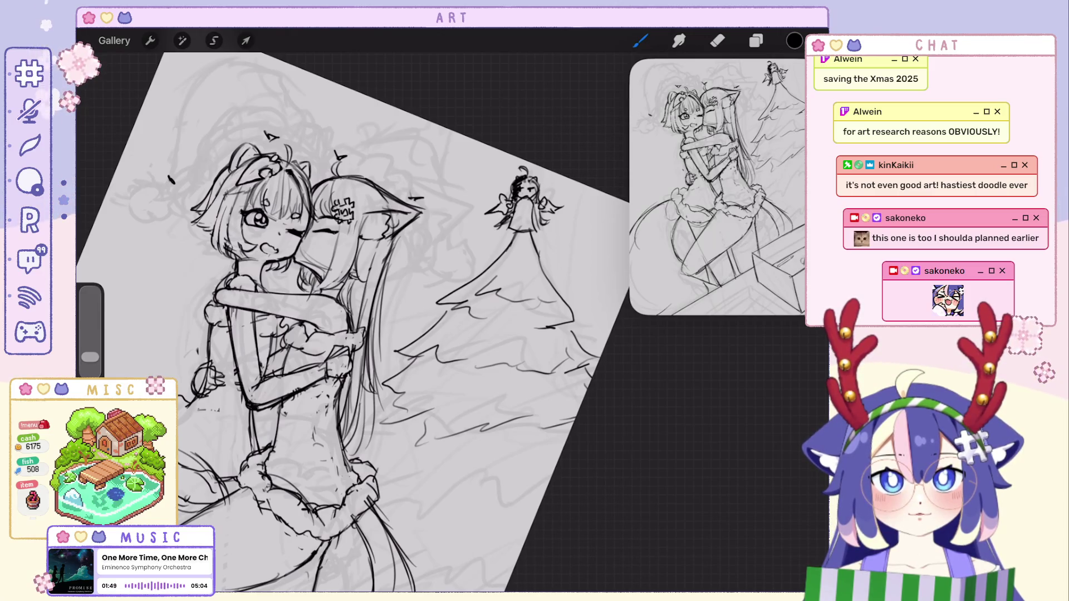
pyautogui.hotkey('ctrl', 'z')
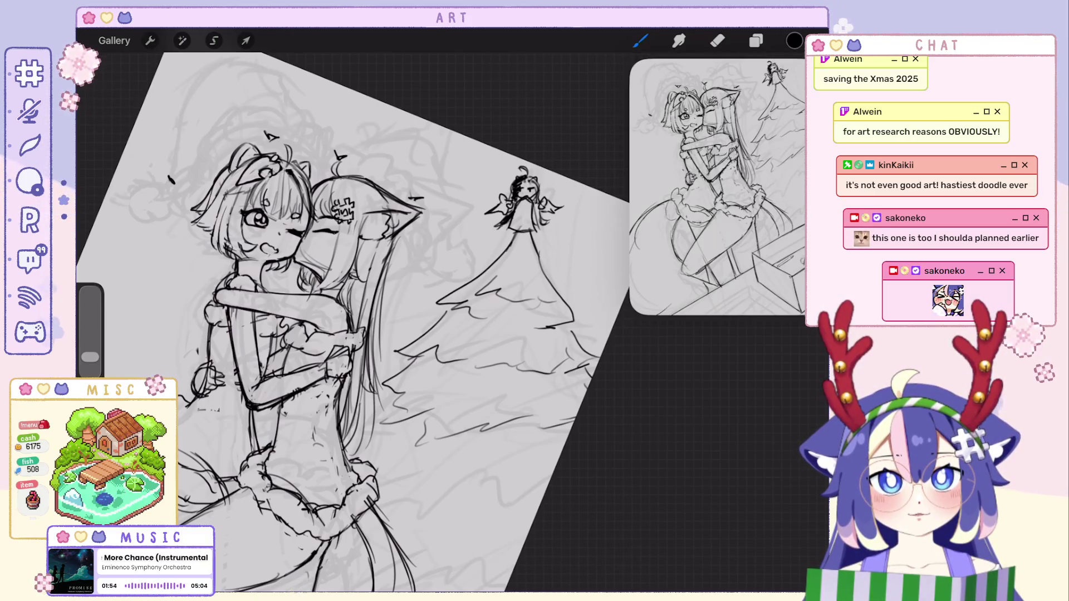
pyautogui.hotkey('ctrl', 'z')
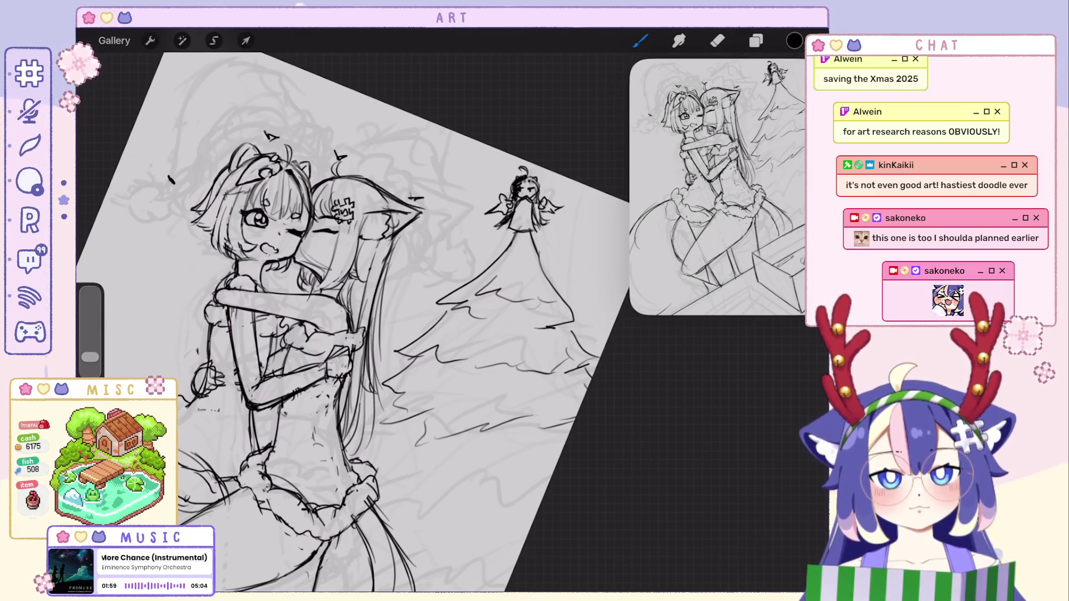
pyautogui.hotkey('ctrl', 'z')
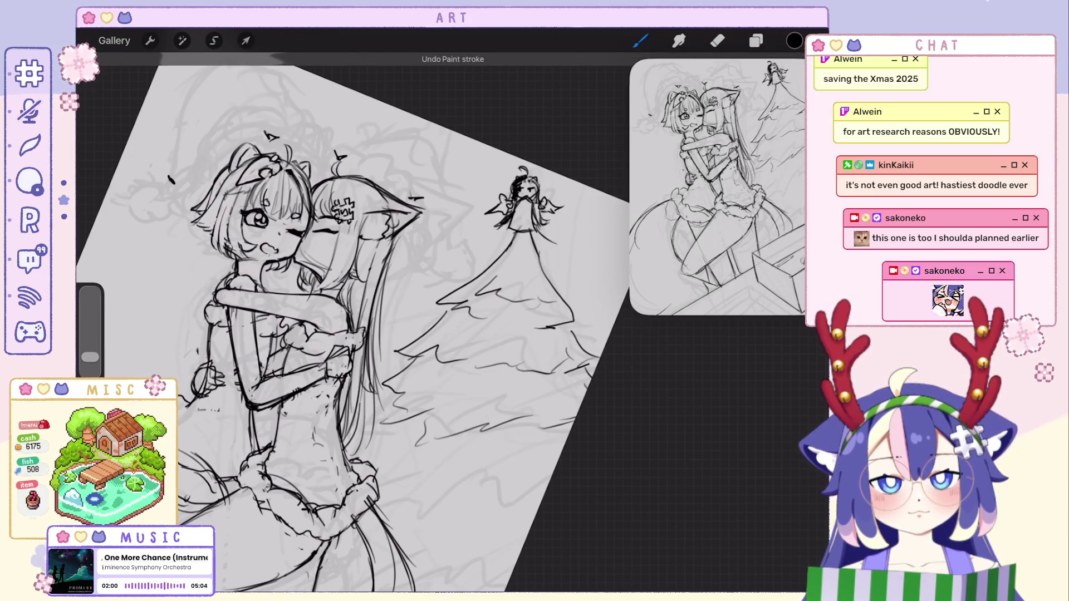
pyautogui.hotkey('ctrl', 'z')
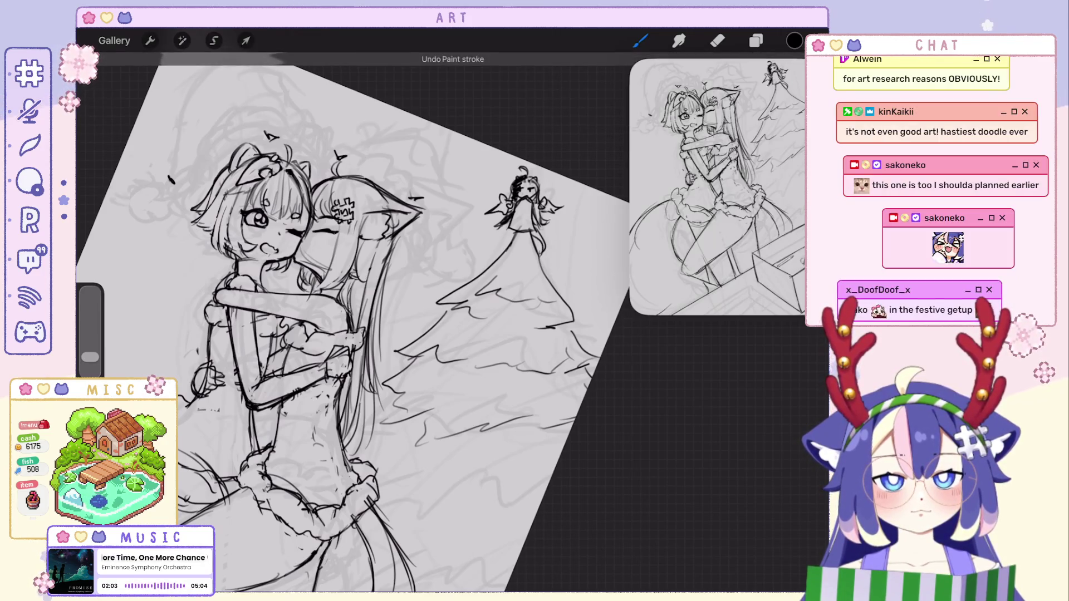
# Step: Level the view and draw round baubles on the tree branches, restoring undone ornament circles
pyautogui.moveTo(335, 335); pyautogui.dragTo(245, 236)
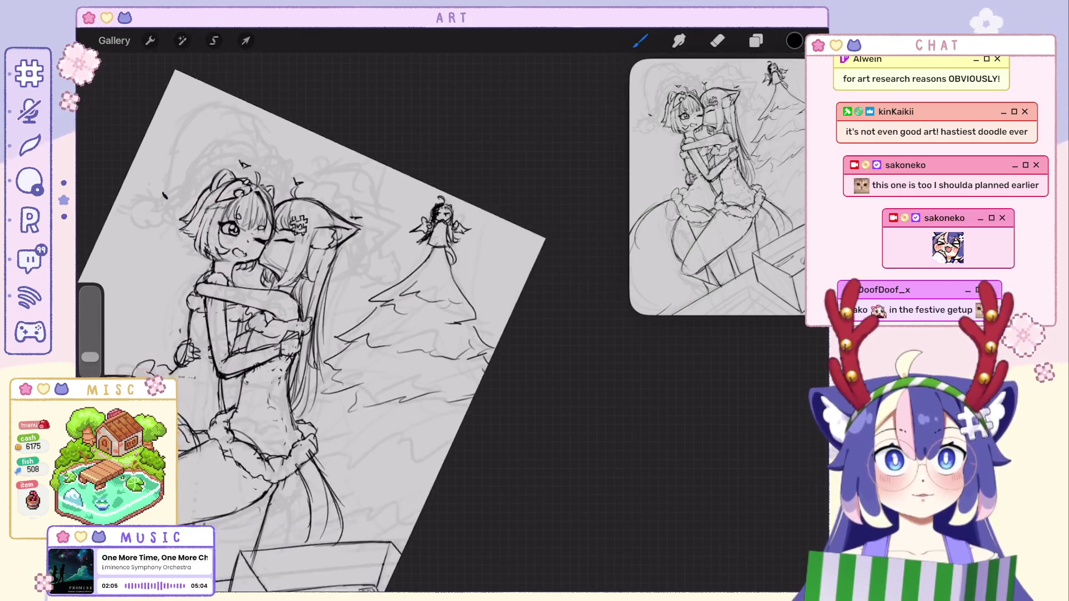
pyautogui.moveTo(334, 334)
pyautogui.mouseDown()
pyautogui.moveTo(316, 311)
pyautogui.moveTo(256, 334)
pyautogui.mouseUp()
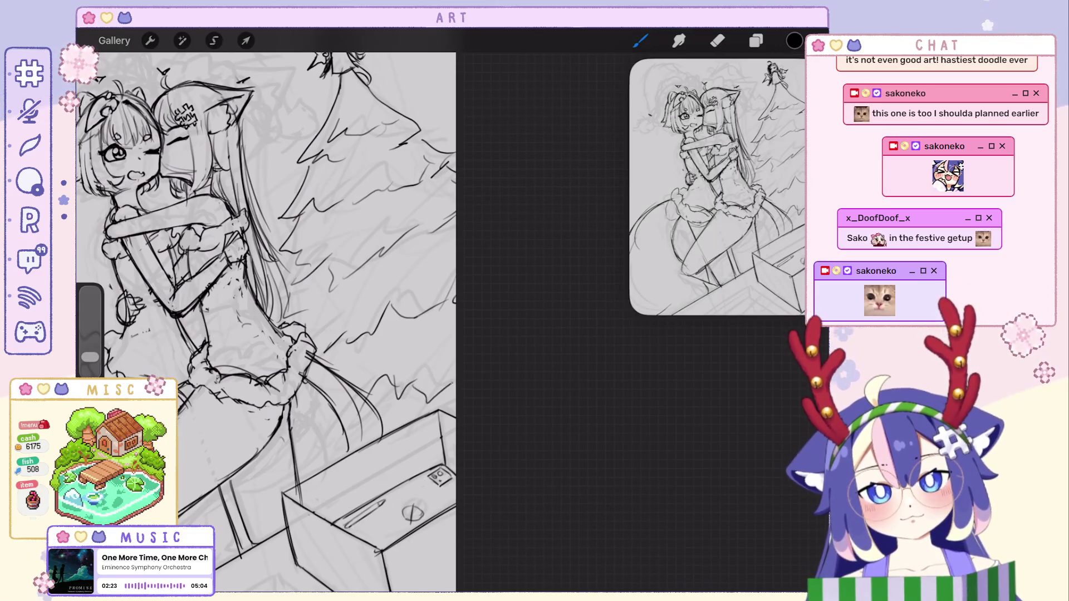
pyautogui.scroll(-3, 277, 323)
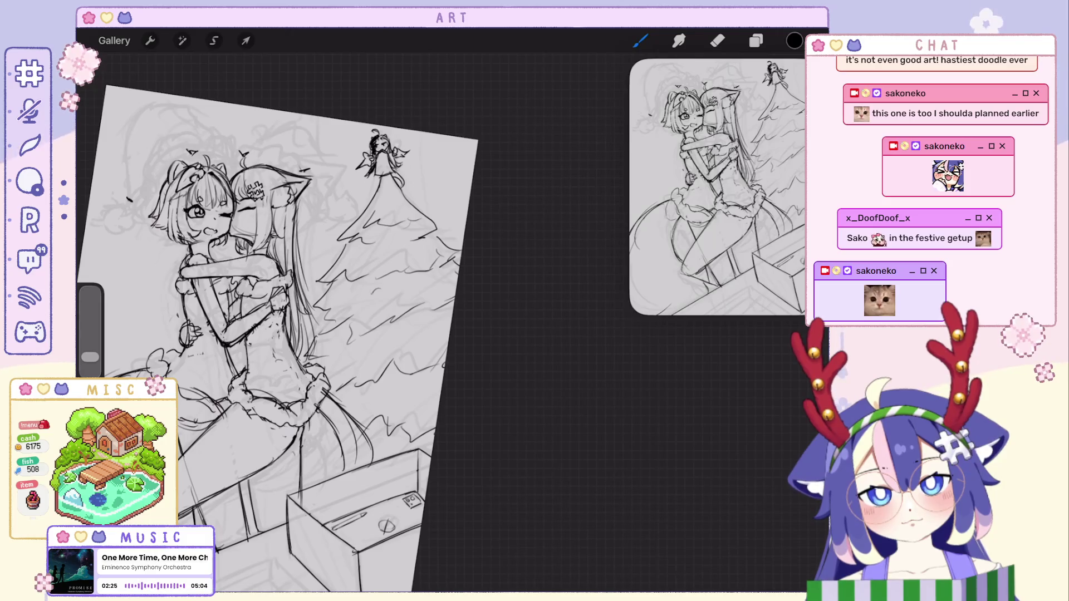
pyautogui.hotkey('ctrl', 'z')
pyautogui.moveTo(378, 291); pyautogui.dragTo(381, 286)
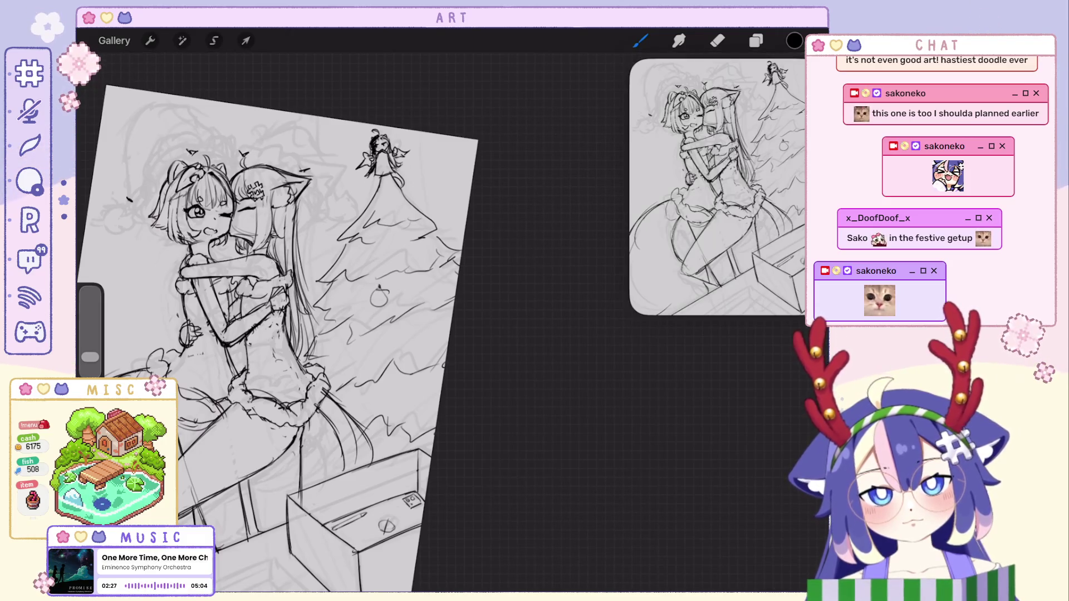
pyautogui.hotkey('ctrl', 'z')
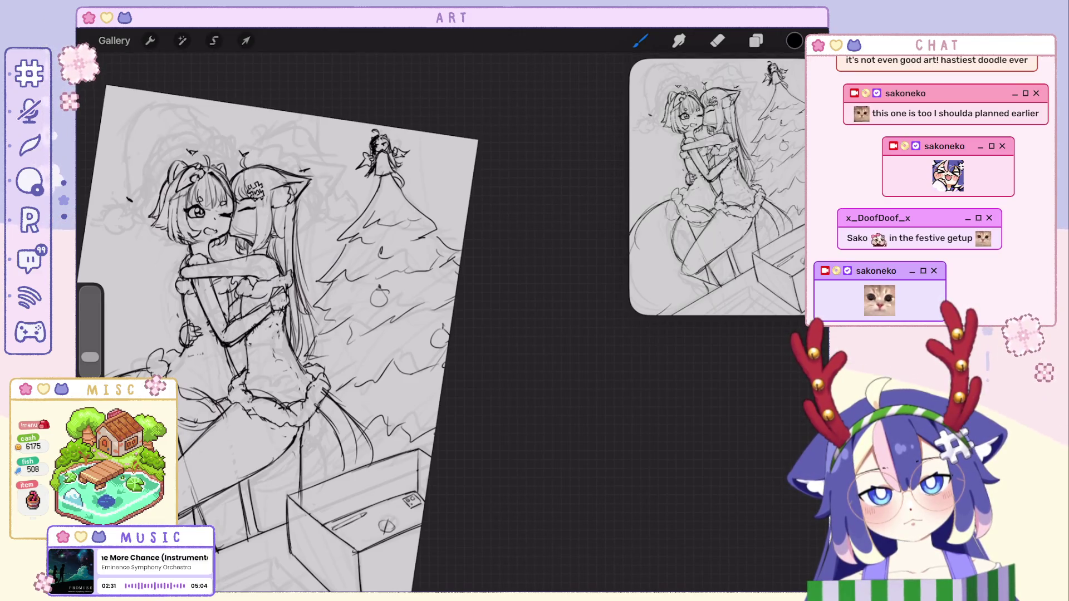
pyautogui.hotkey('ctrl', 'shift', 'z')
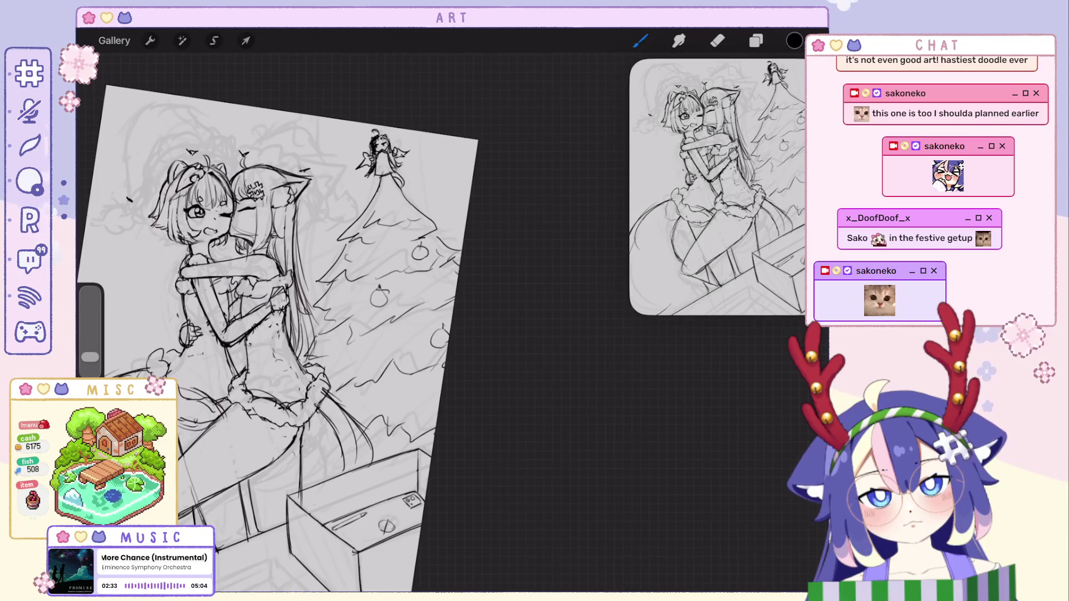
pyautogui.hotkey('ctrl', 'shift', 'z')
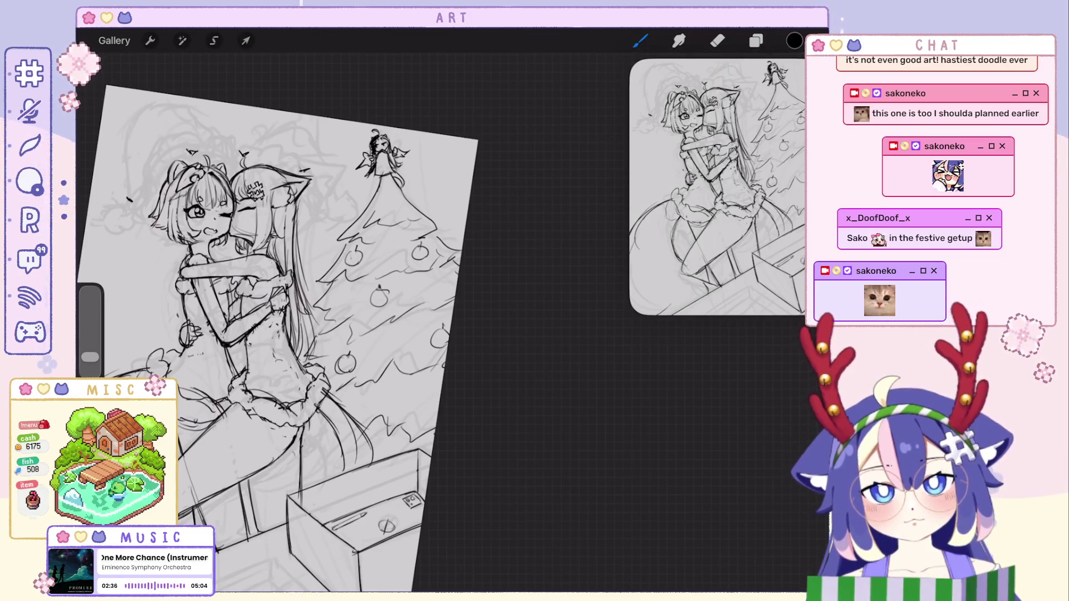
pyautogui.scroll(-3, 279, 334)
# Step: Draw the angel topper's eyes and a brow above its right eye
pyautogui.scroll(5, 385, 240)
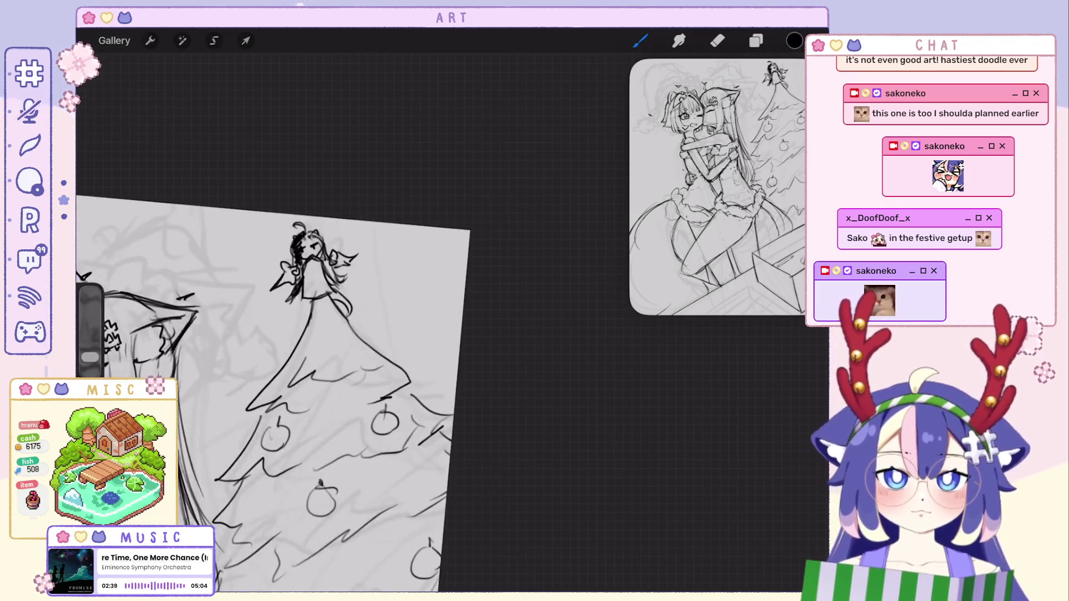
pyautogui.press('e')
pyautogui.scroll(3, 335, 251)
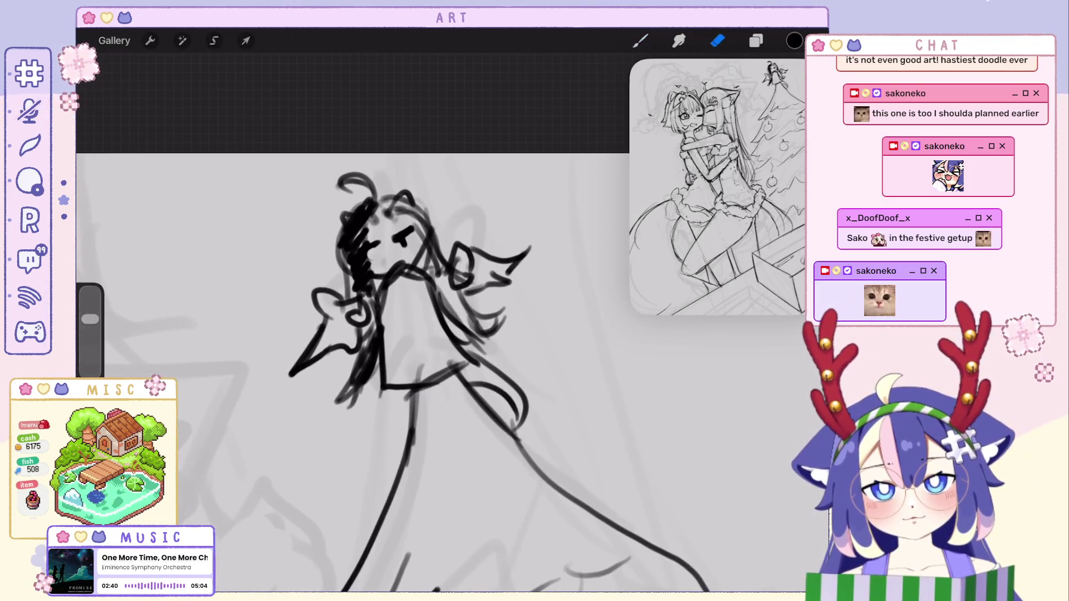
pyautogui.scroll(2, 390, 335)
pyautogui.press('b')
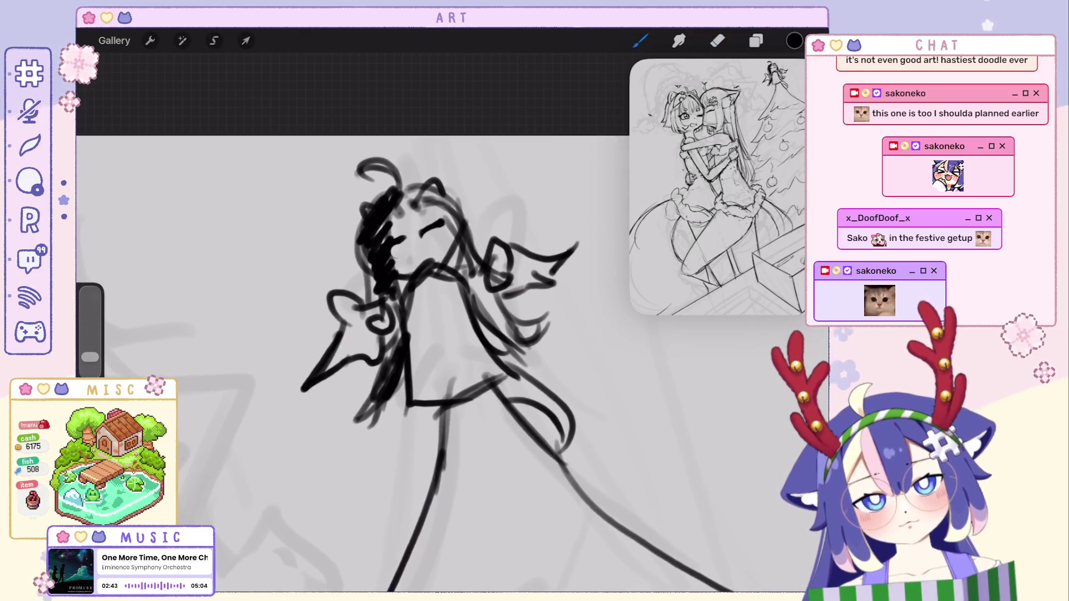
pyautogui.moveTo(393, 240); pyautogui.dragTo(402, 252)
pyautogui.moveTo(422, 234); pyautogui.dragTo(444, 224)
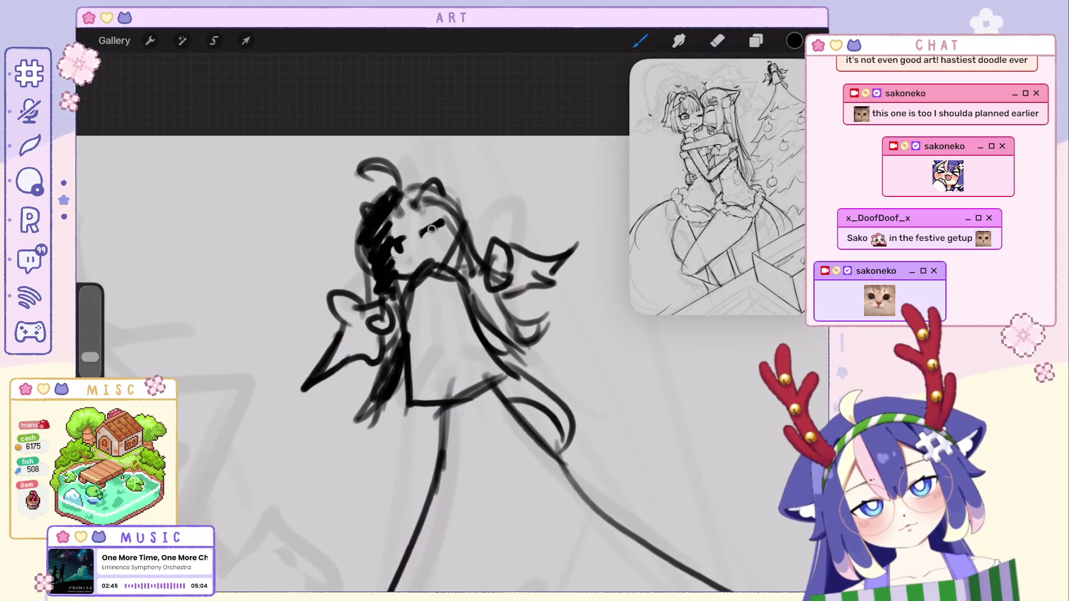
pyautogui.moveTo(419, 217); pyautogui.dragTo(438, 214)
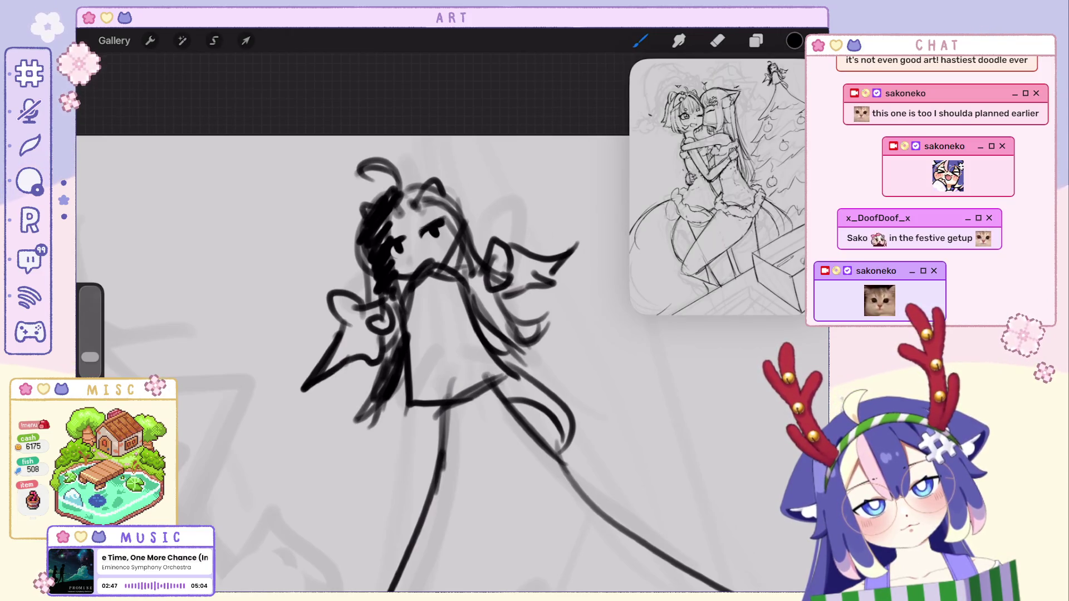
# Step: Add dark hair strokes to the angel's head
pyautogui.scroll(-2, 390, 362)
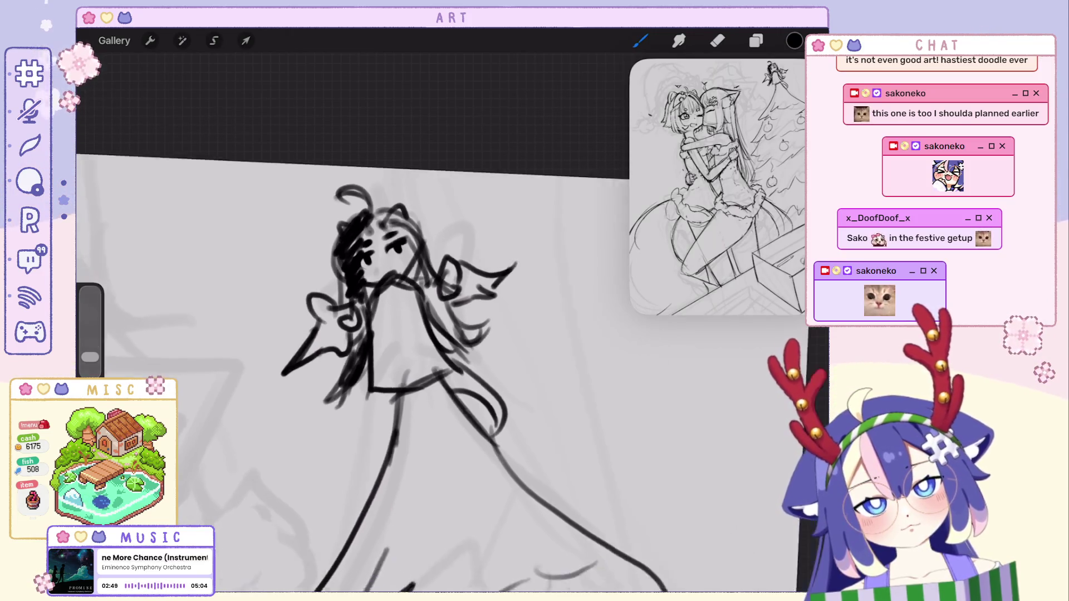
pyautogui.moveTo(343, 265); pyautogui.dragTo(341, 298)
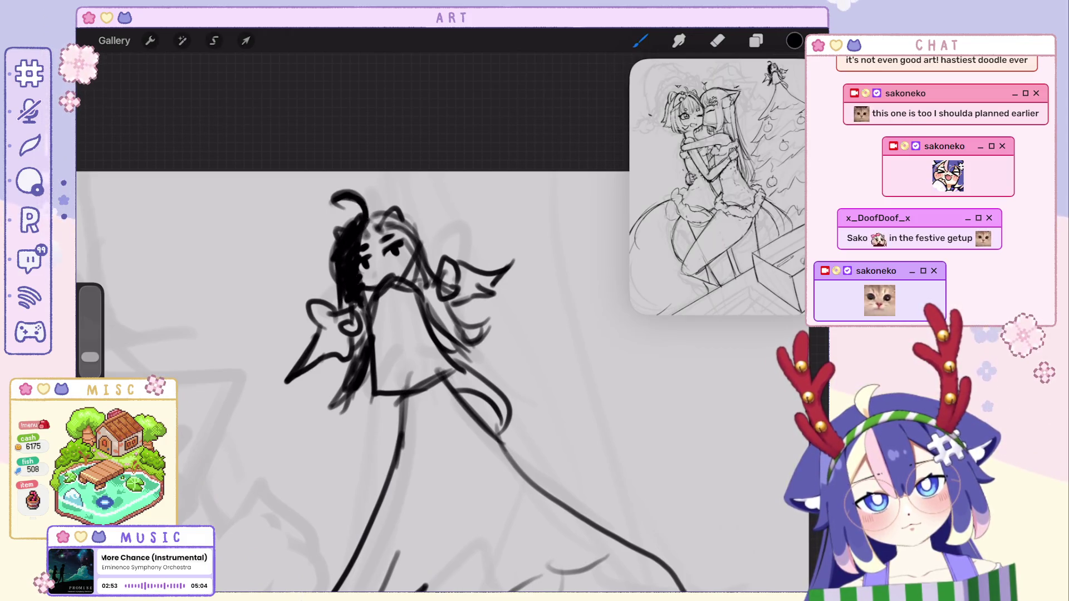
pyautogui.scroll(-2, 390, 361)
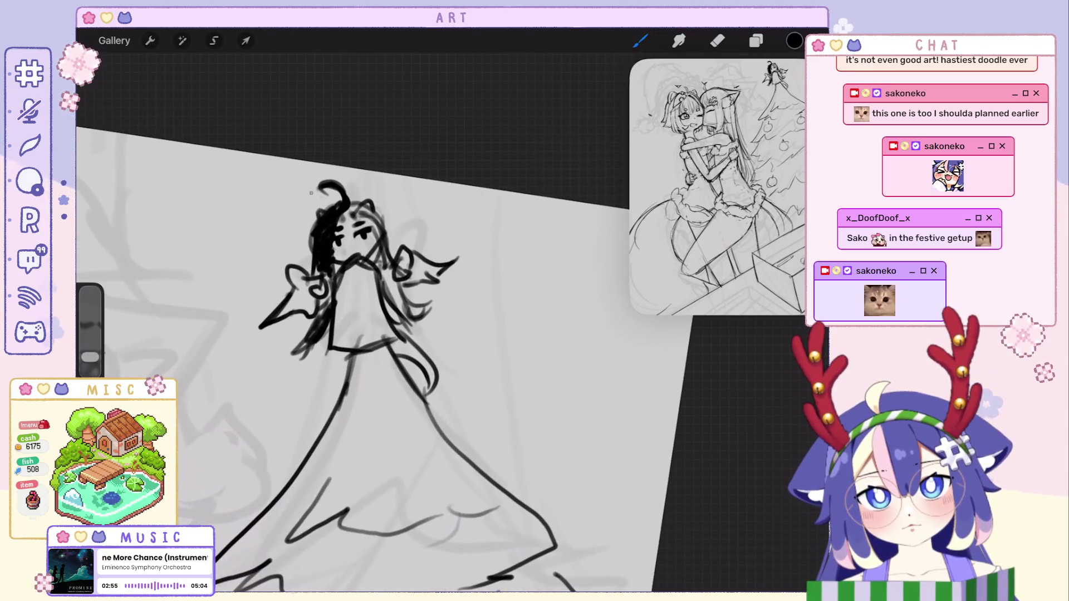
pyautogui.moveTo(347, 188); pyautogui.dragTo(361, 196)
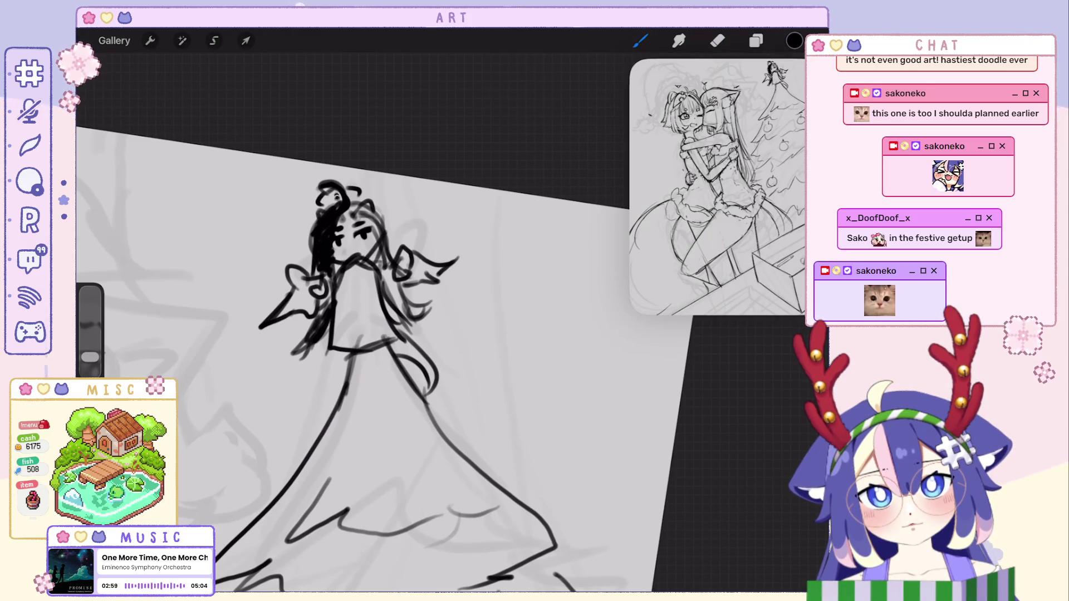
# Step: Remove a stray line at the tree's upper left and two earlier strokes
pyautogui.scroll(-3, 385, 359)
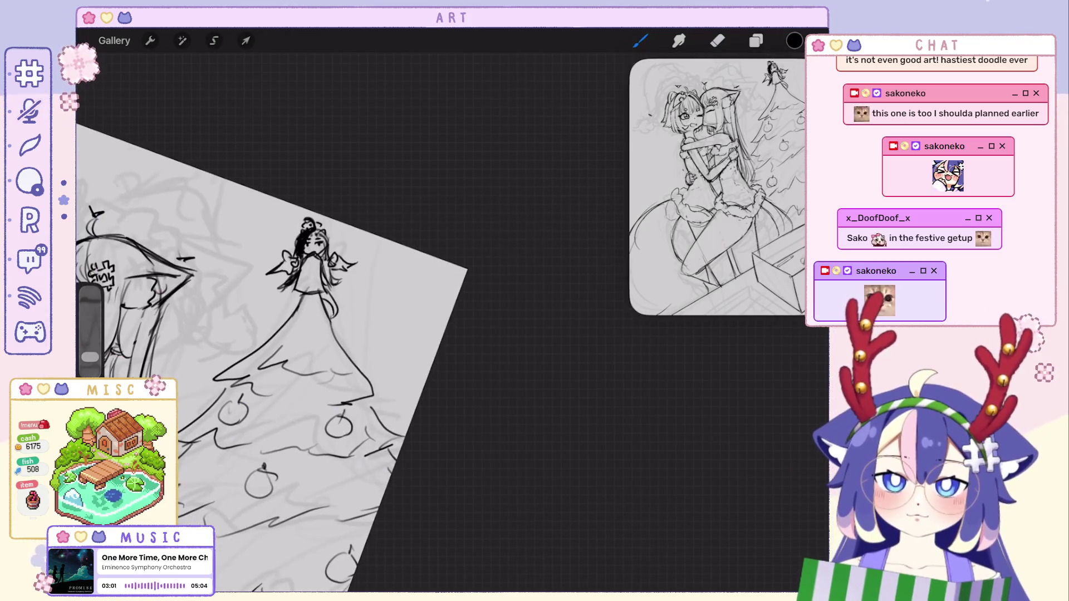
pyautogui.scroll(2, 318, 343)
pyautogui.moveTo(337, 273); pyautogui.dragTo(354, 283)
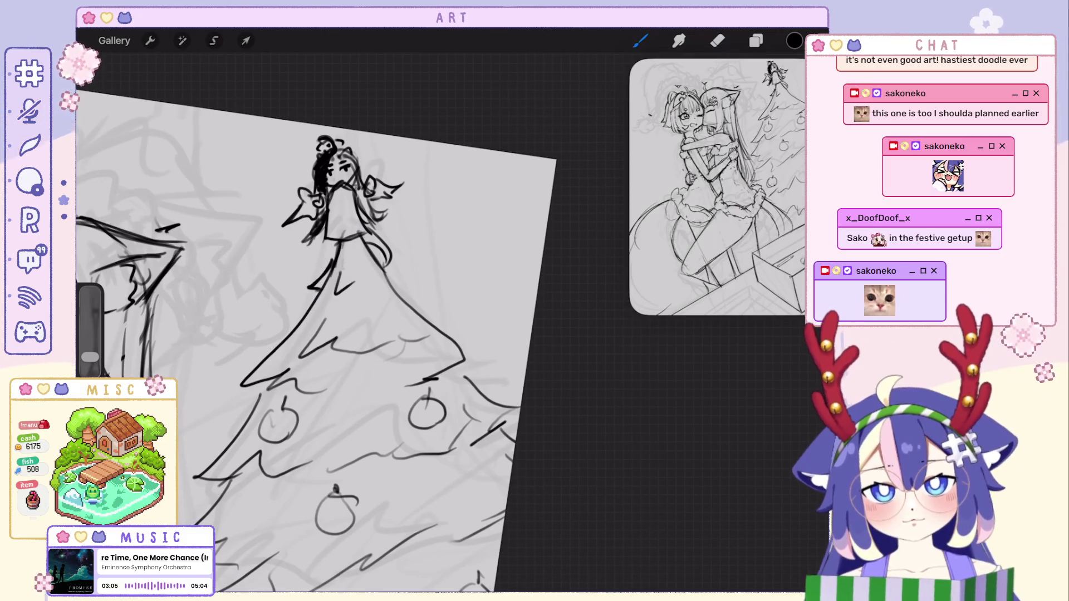
pyautogui.hotkey('ctrl', 'z')
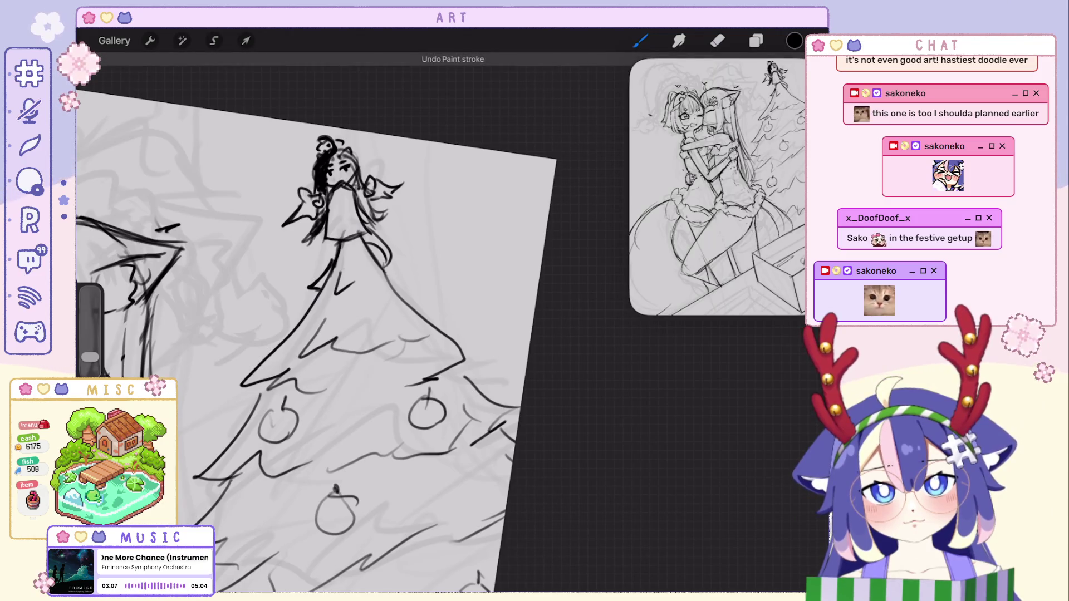
pyautogui.scroll(3, 318, 334)
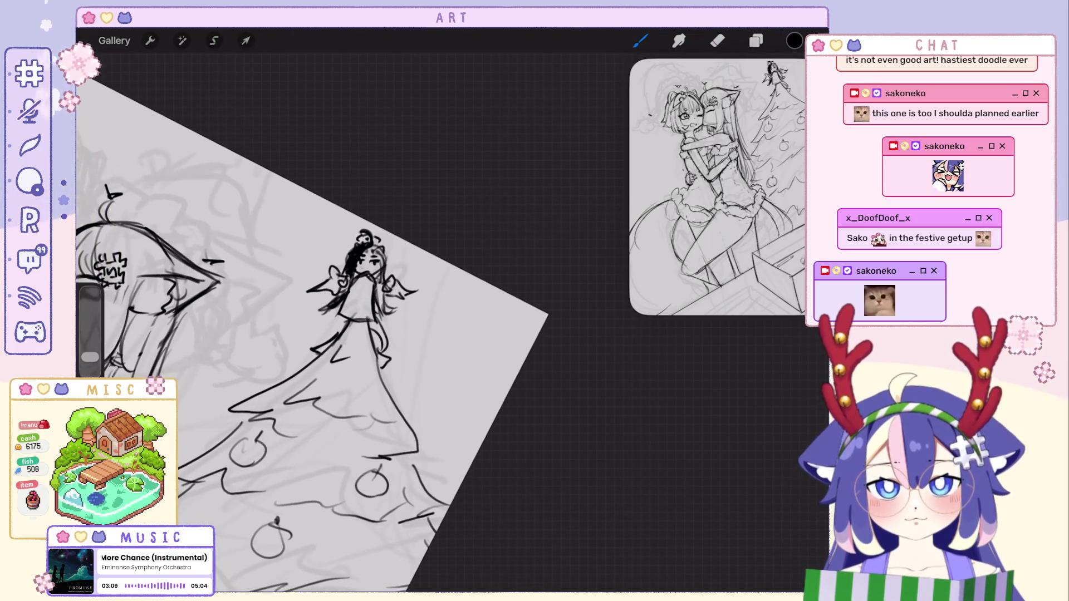
pyautogui.hotkey('ctrl', 'z')
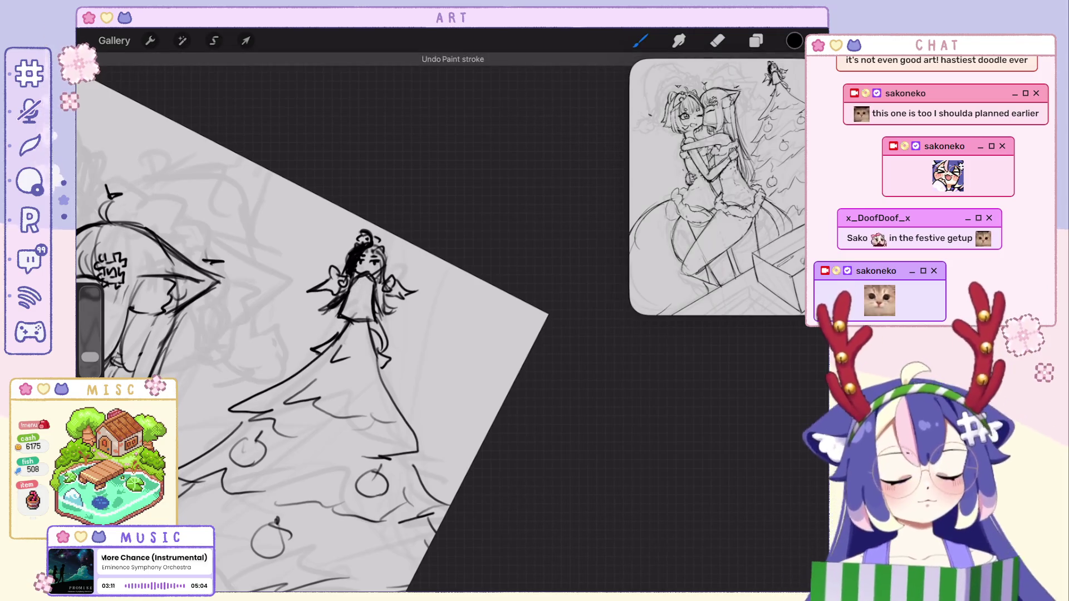
pyautogui.hotkey('ctrl', 'z')
pyautogui.hotkey('ctrl', 'z')
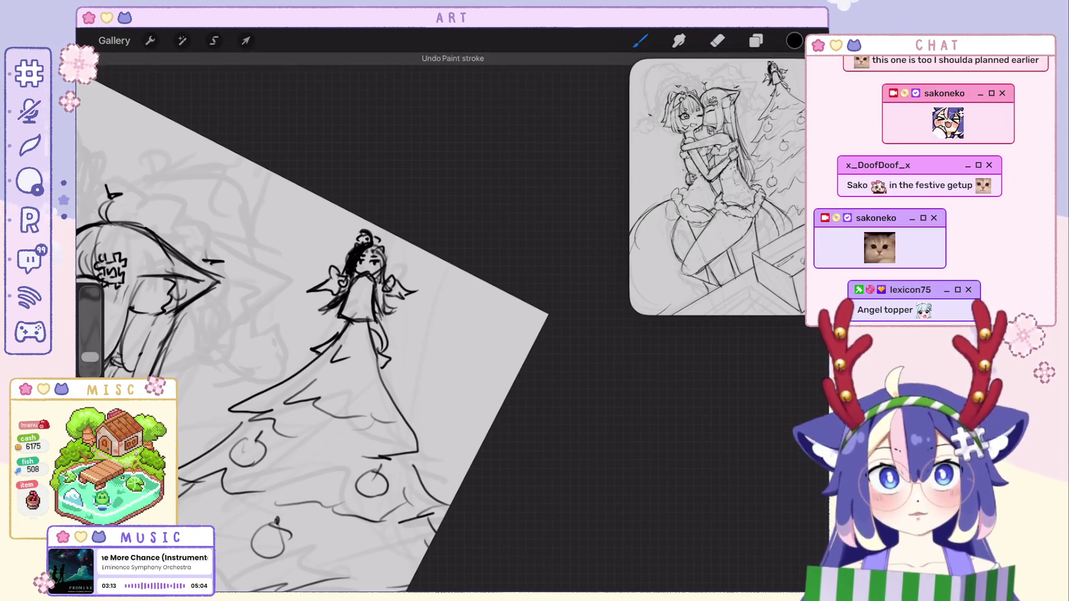
# Step: Undo two more recent paint strokes and view the whole canvas
pyautogui.scroll(-2, 312, 361)
pyautogui.scroll(-3, 323, 345)
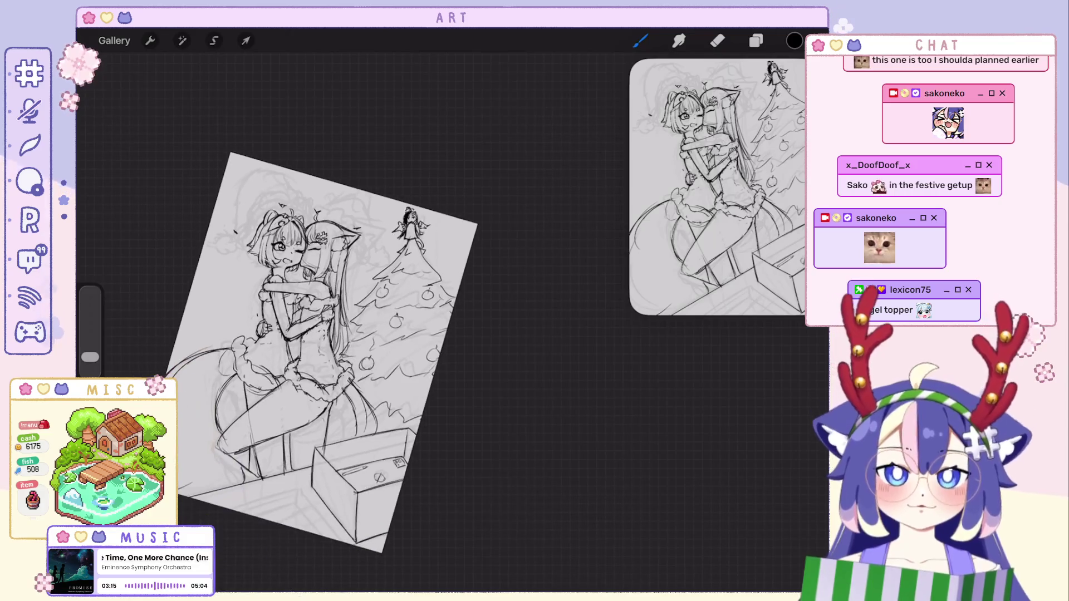
pyautogui.hotkey('ctrl', 'z')
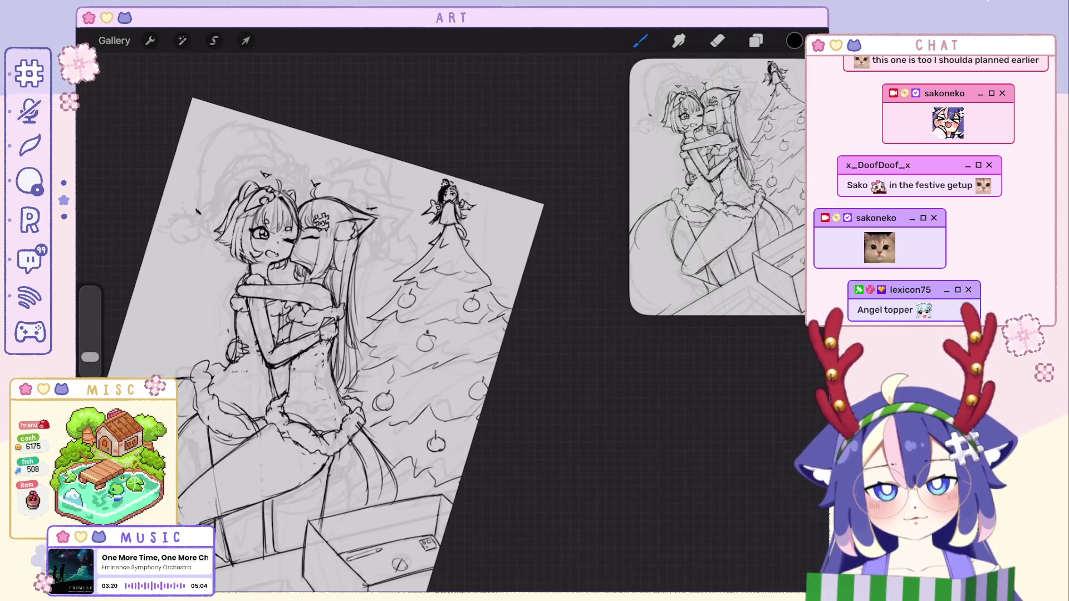
pyautogui.scroll(-2, 329, 340)
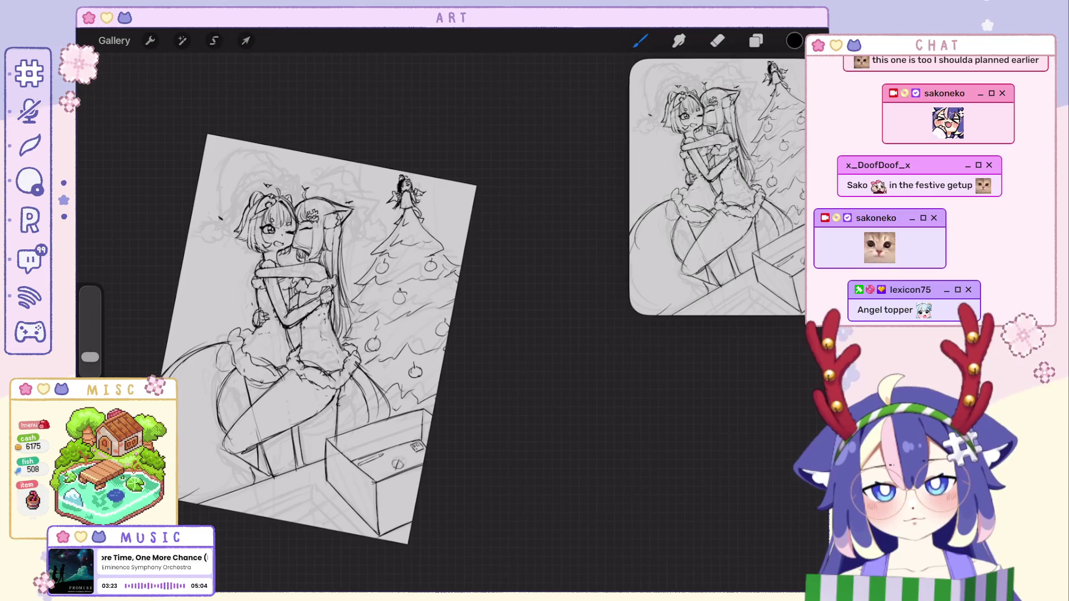
pyautogui.hotkey('ctrl', 'z')
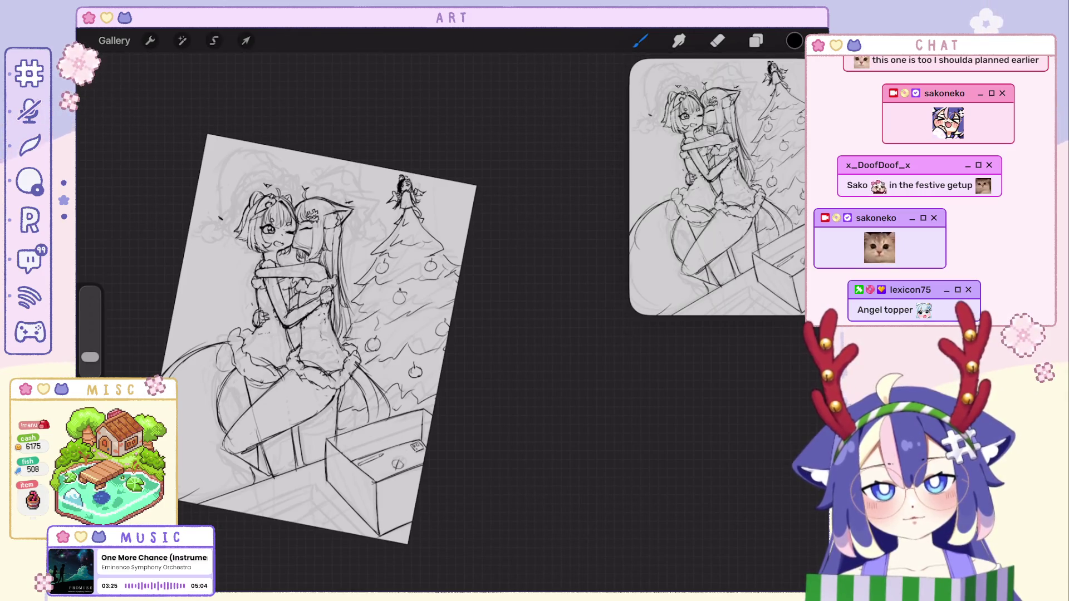
pyautogui.scroll(2, 340, 351)
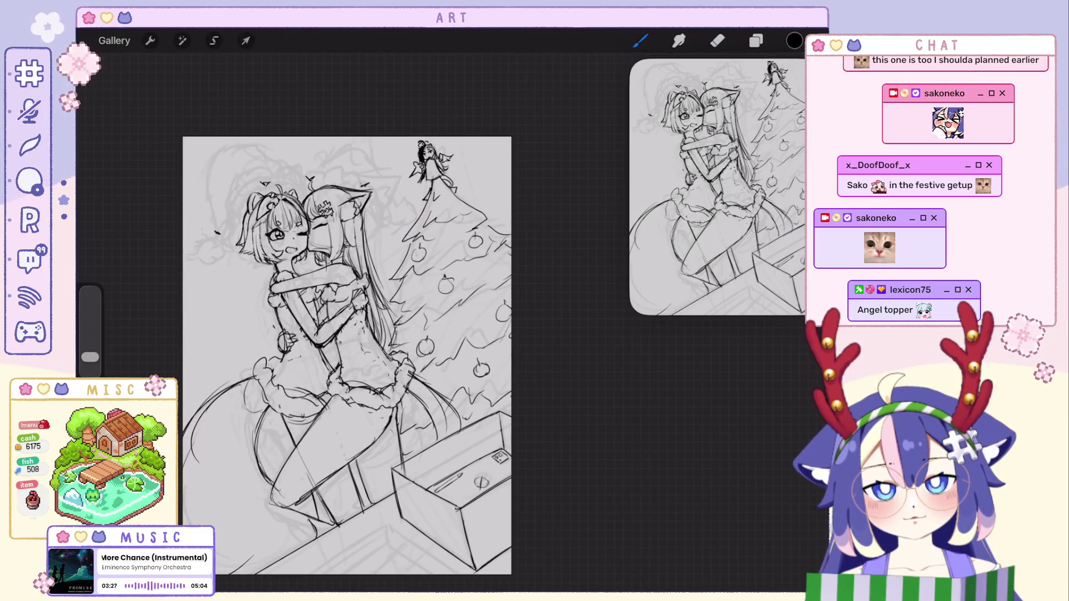
pyautogui.scroll(-1, 347, 357)
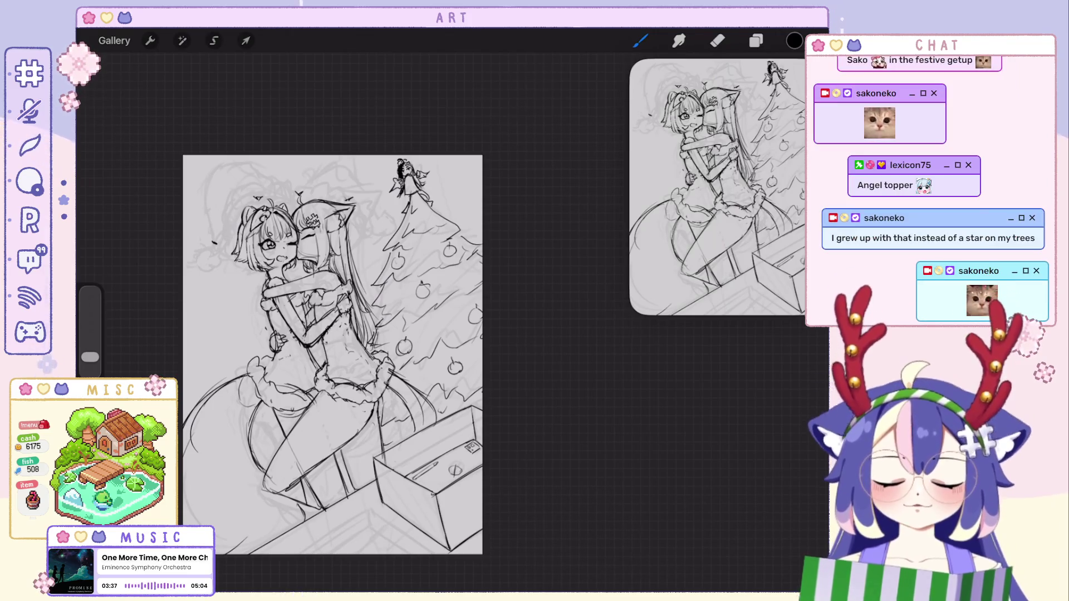
# Step: With the brush, draw the line along the leg beside the gift box, retrying twice
pyautogui.scroll(5, 335, 356)
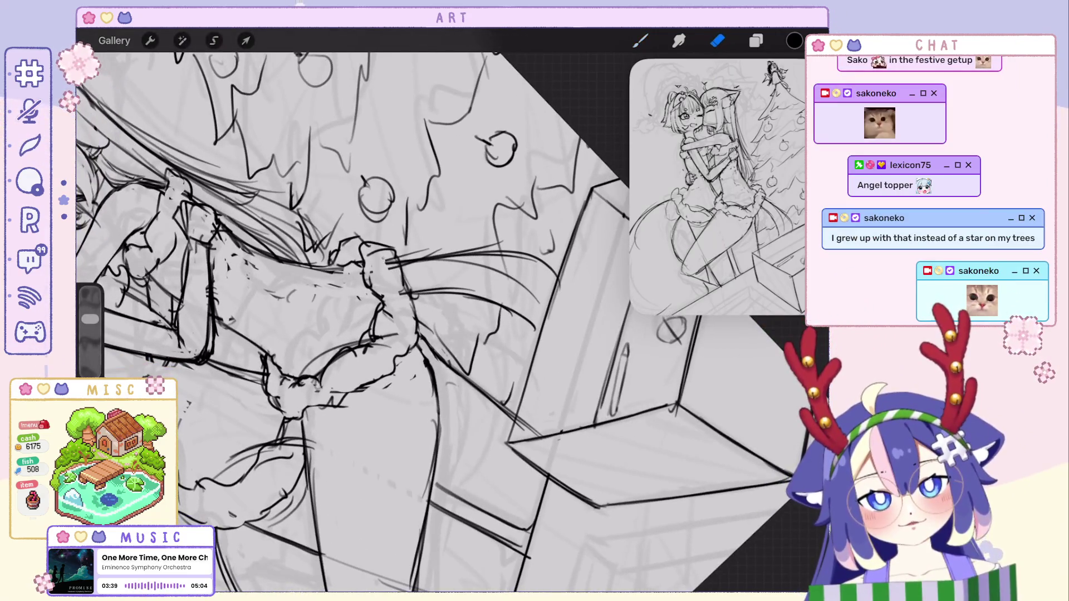
pyautogui.scroll(3, 451, 312)
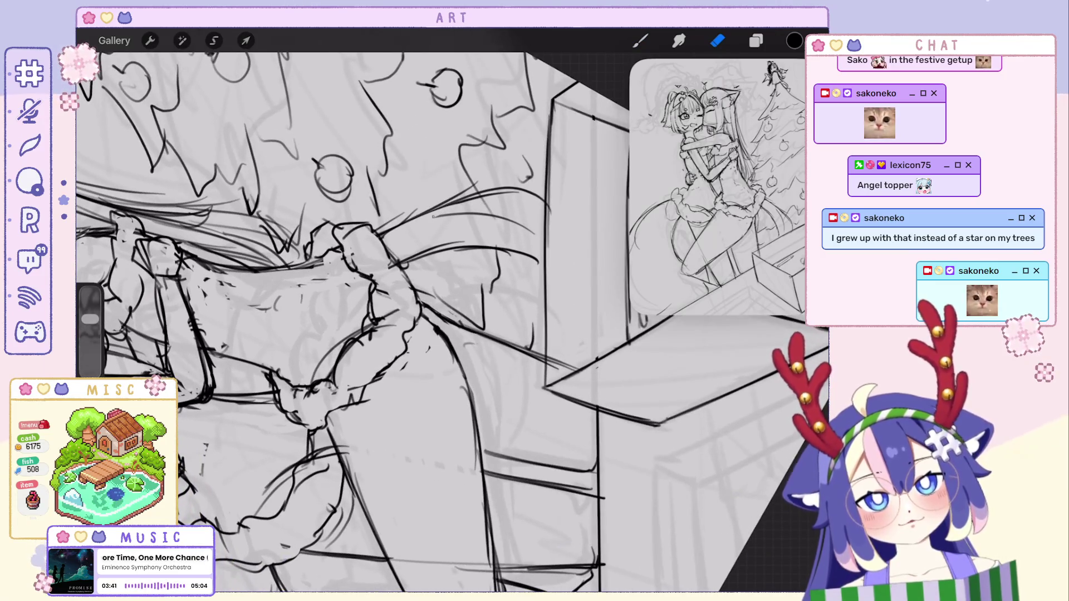
pyautogui.scroll(-3, 452, 312)
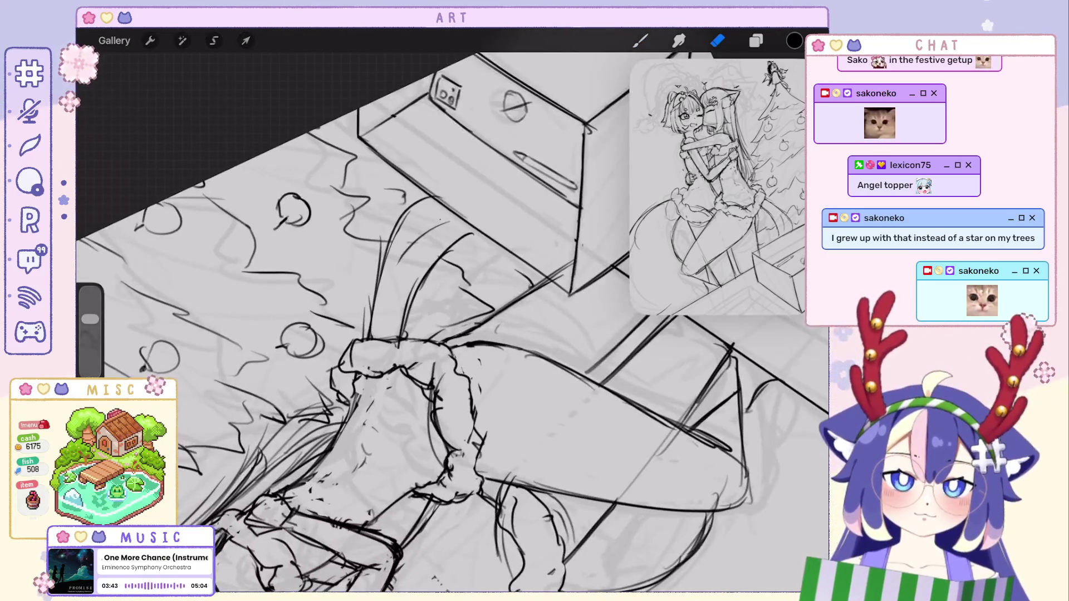
pyautogui.scroll(2, 451, 312)
pyautogui.click(641, 41)
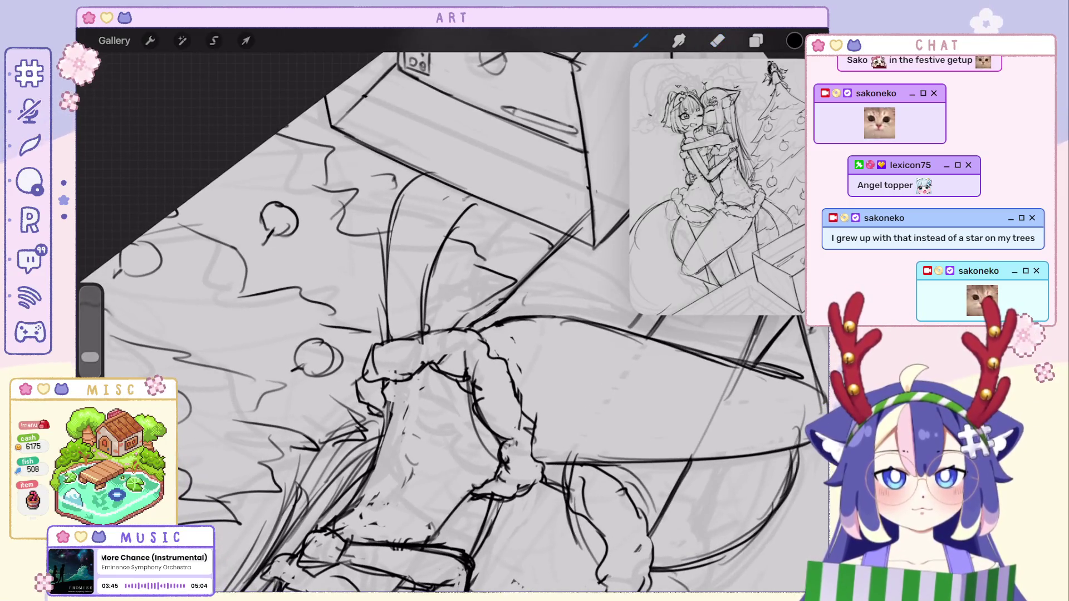
pyautogui.moveTo(441, 201); pyautogui.dragTo(451, 290)
pyautogui.hotkey('ctrl', 'z')
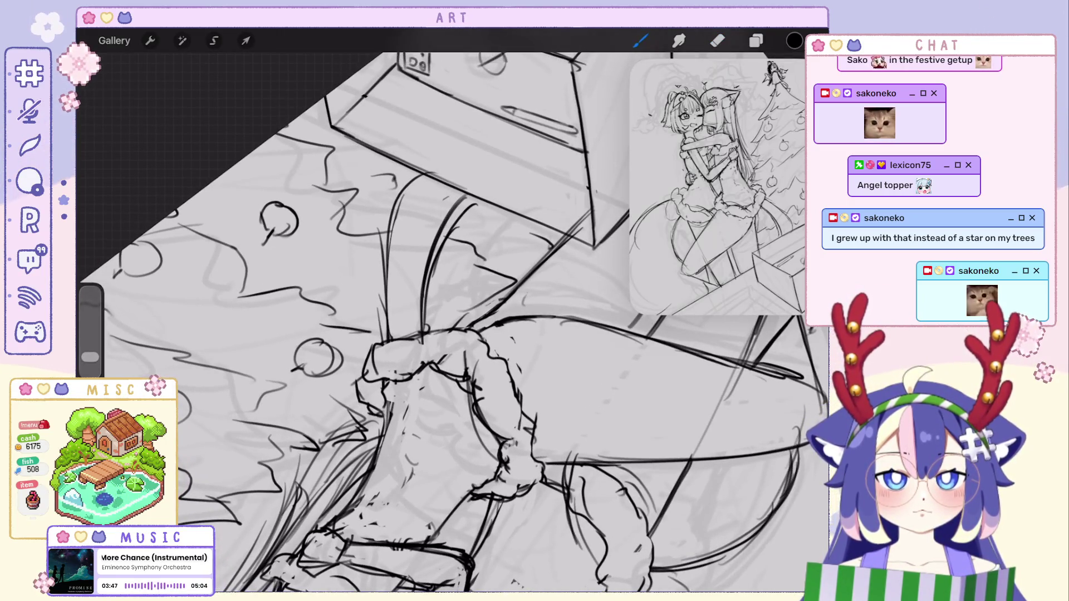
pyautogui.moveTo(415, 178); pyautogui.dragTo(385, 265)
pyautogui.hotkey('ctrl', 'z')
pyautogui.moveTo(423, 177); pyautogui.dragTo(390, 245)
pyautogui.scroll(-5, 452, 311)
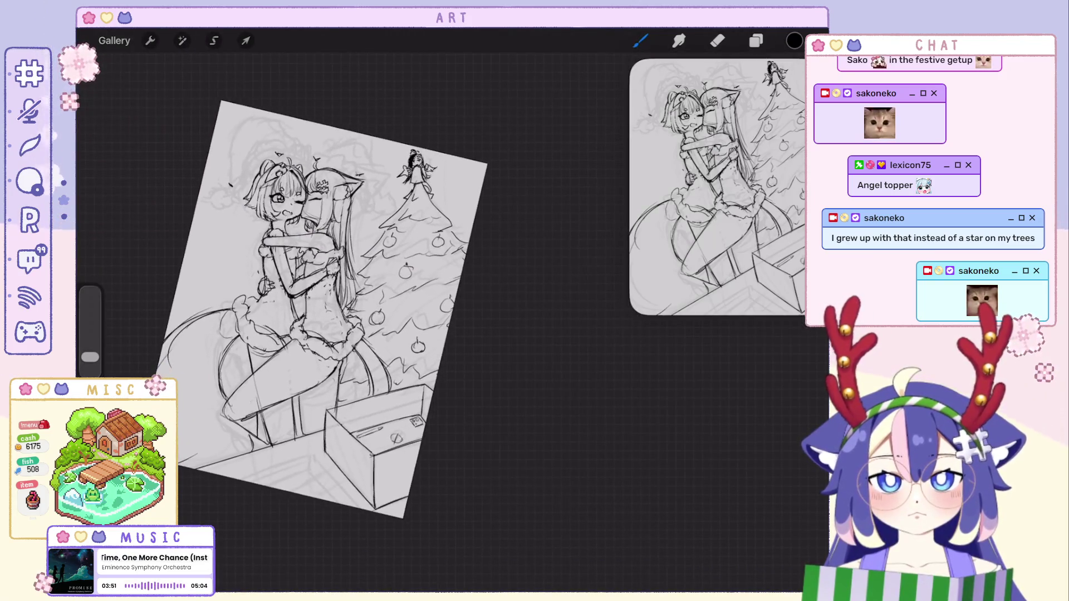
# Step: Zoom onto the angel topper and undo the last stroke
pyautogui.scroll(5, 324, 324)
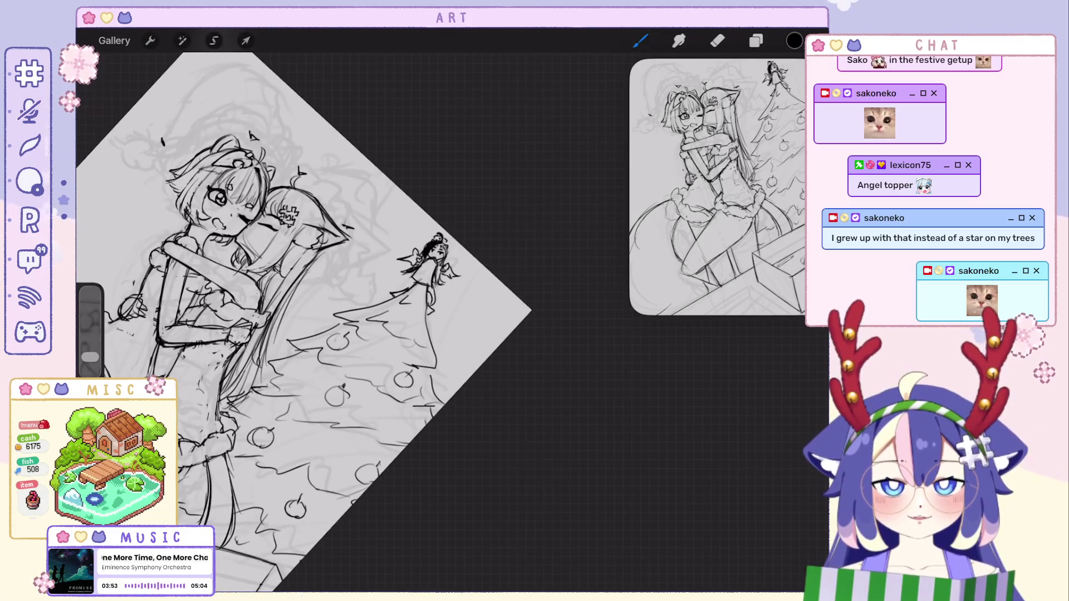
pyautogui.scroll(2, 312, 323)
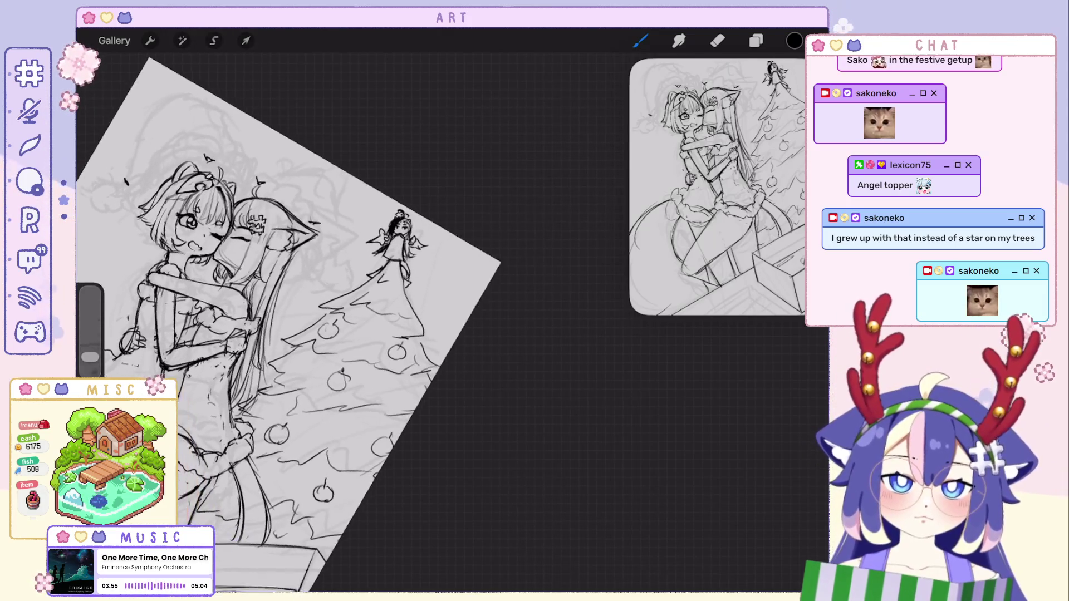
pyautogui.scroll(2, 334, 324)
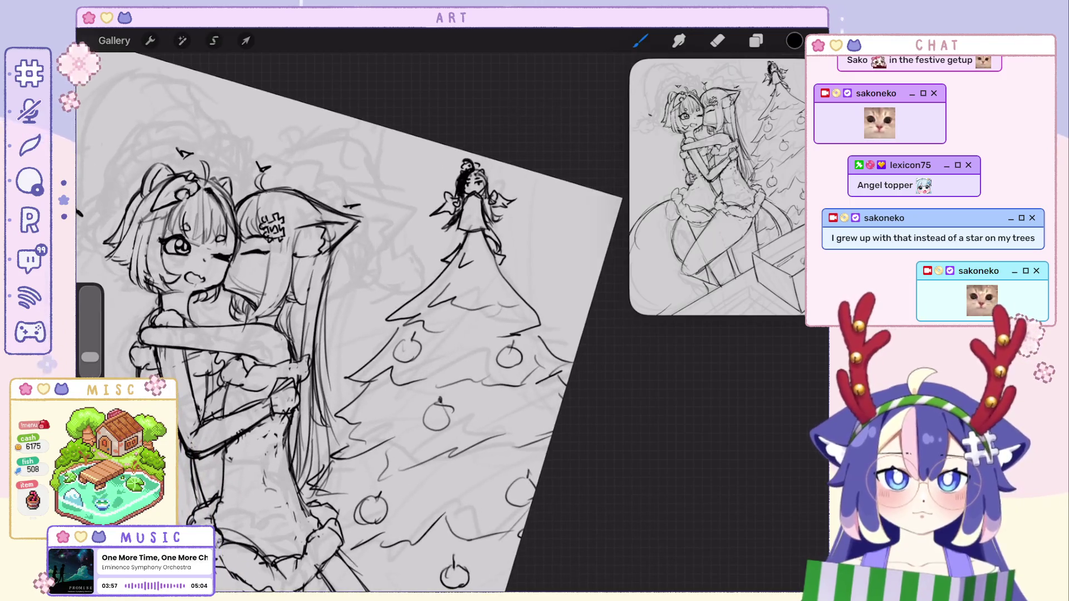
pyautogui.hotkey('ctrl', 'z')
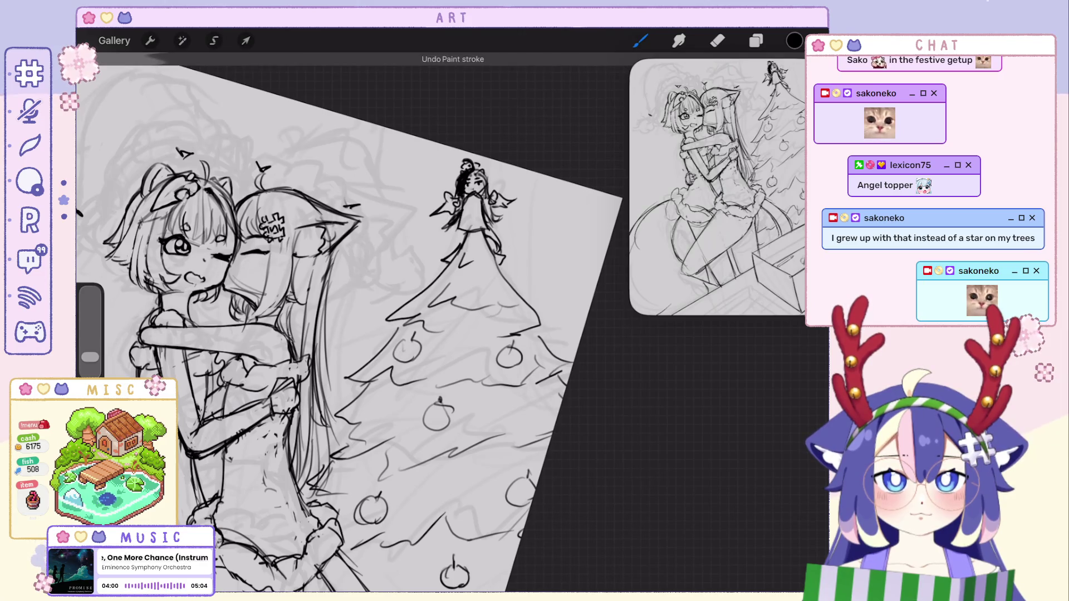
pyautogui.scroll(-5, 312, 335)
pyautogui.scroll(2, 289, 378)
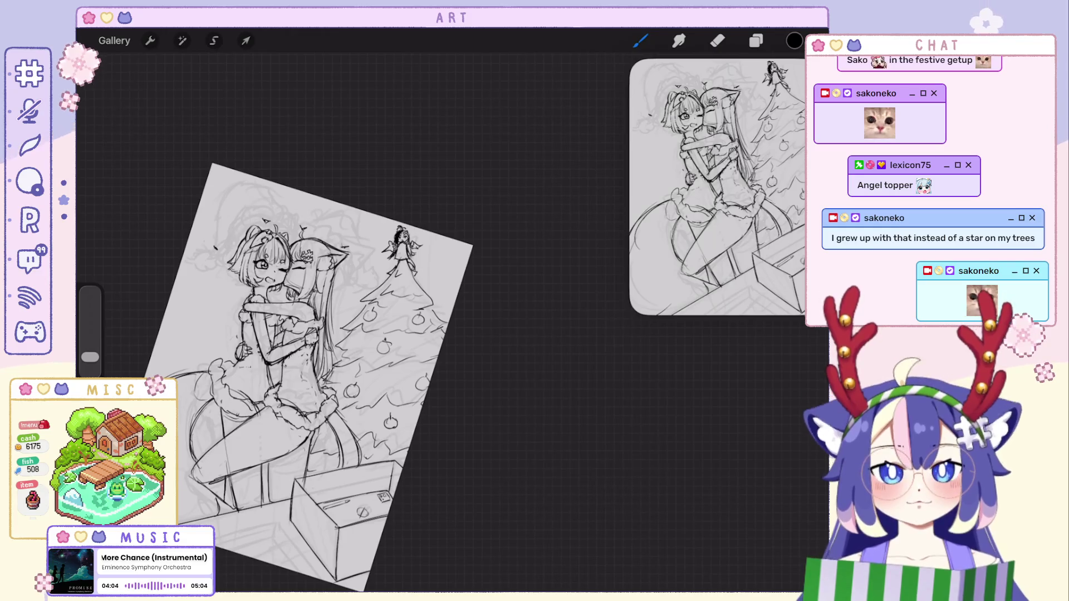
pyautogui.scroll(5, 384, 324)
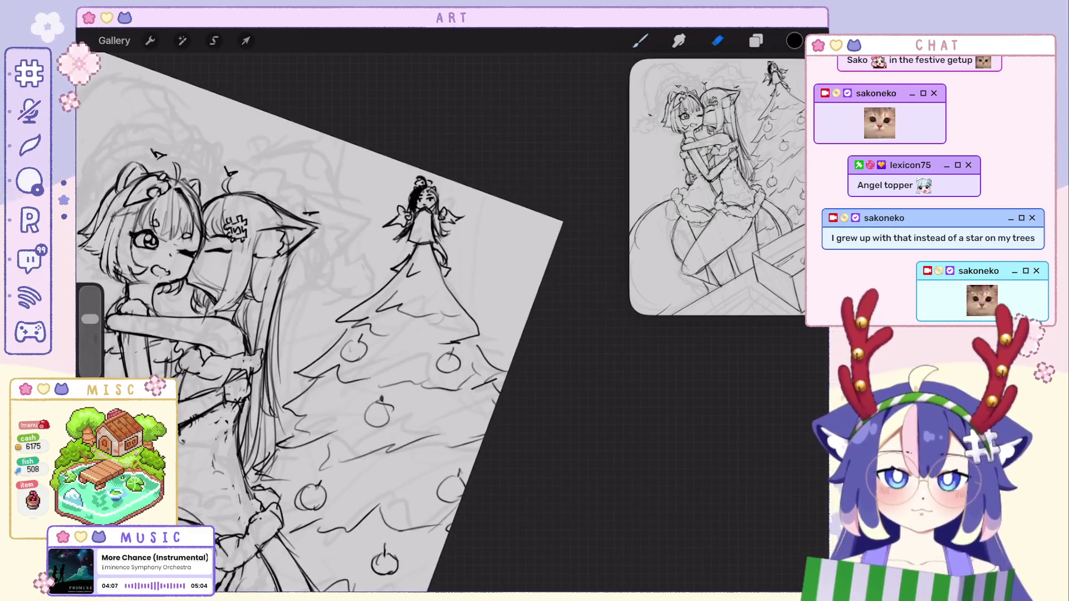
# Step: Rework the angel's wings with eraser and brush, removing a stray stroke beside it
pyautogui.press('e')
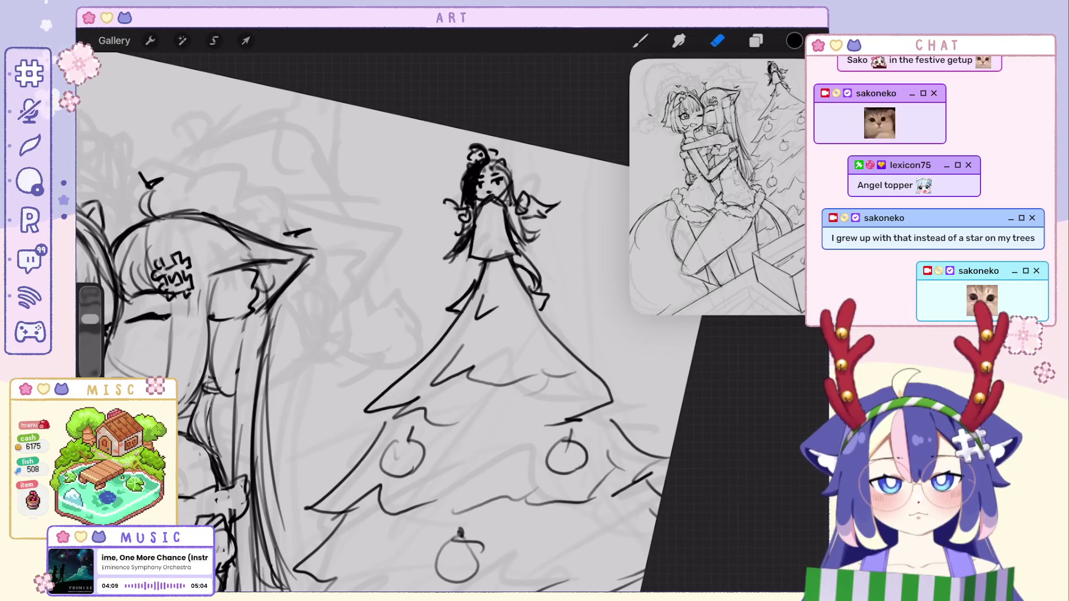
pyautogui.hotkey('ctrl', 'z')
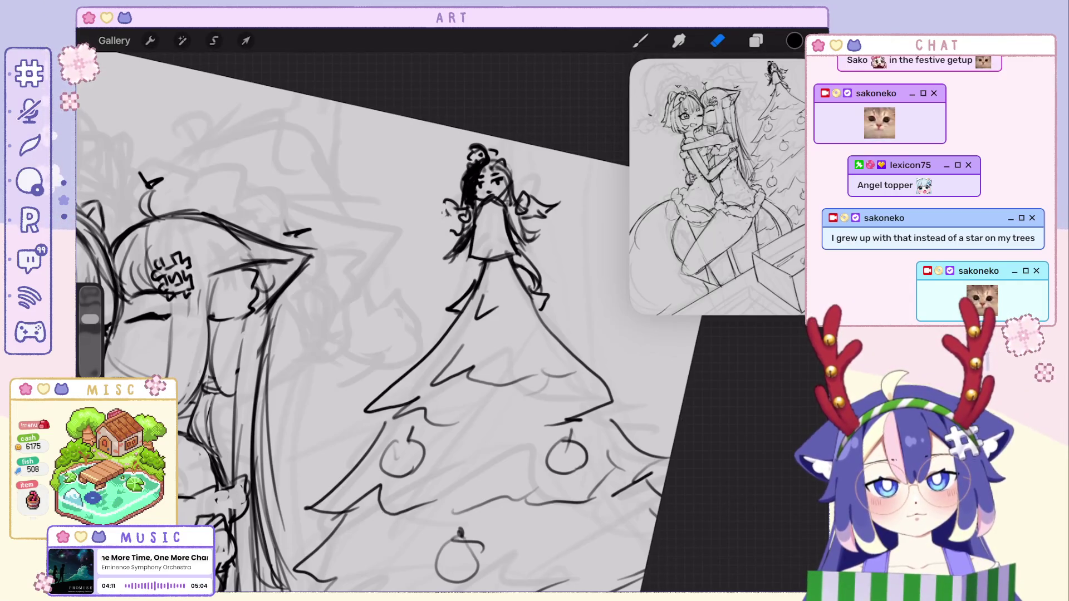
pyautogui.press('b')
pyautogui.hotkey('ctrl', 'z')
pyautogui.moveTo(453, 211); pyautogui.dragTo(425, 226)
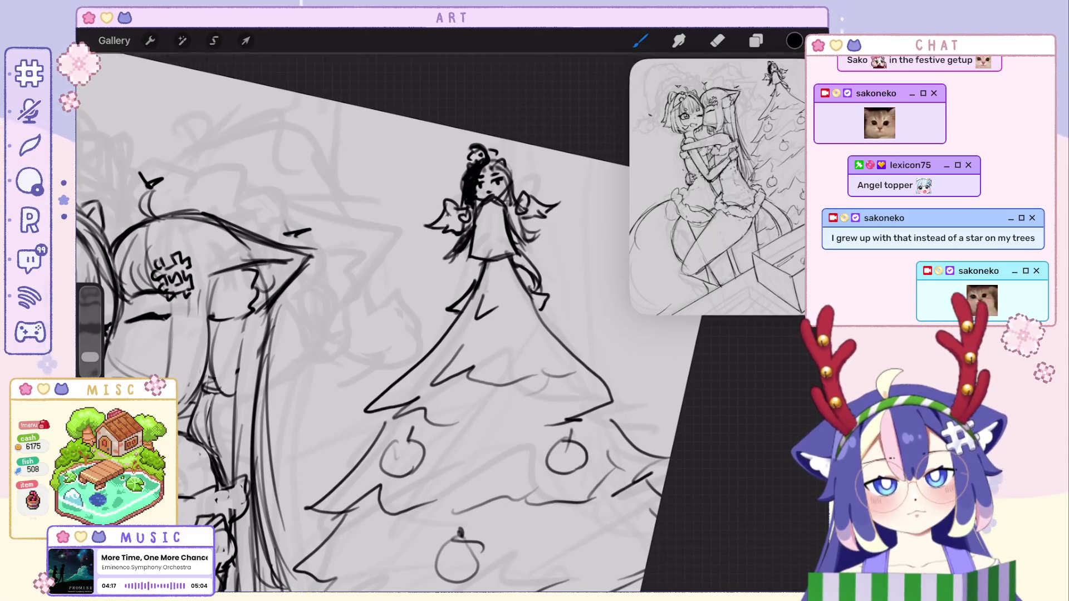
pyautogui.hotkey('ctrl', 'z')
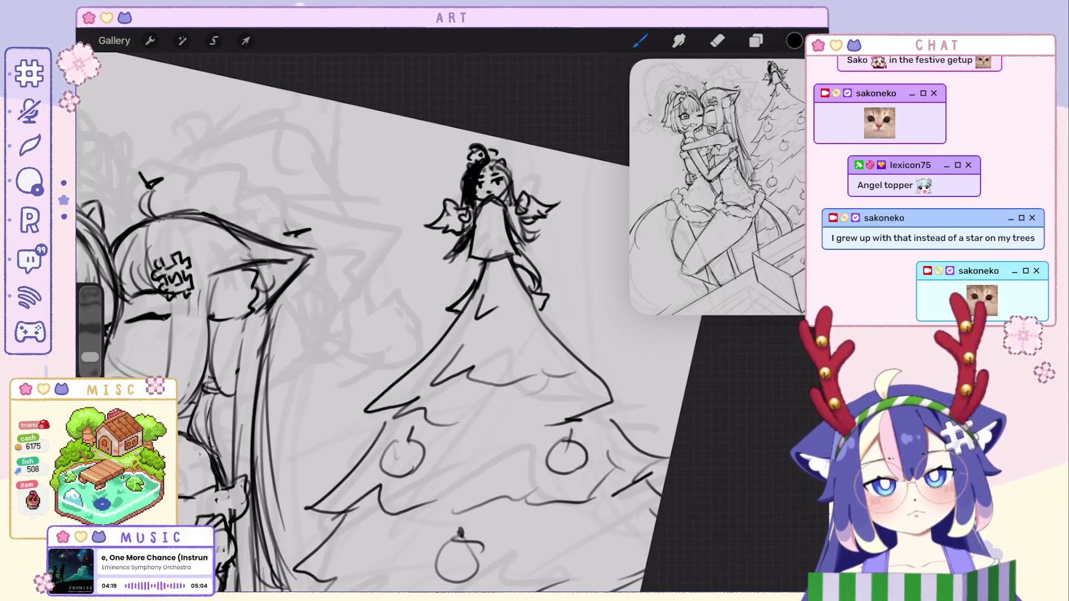
pyautogui.scroll(-5, 389, 324)
pyautogui.scroll(-2, 323, 391)
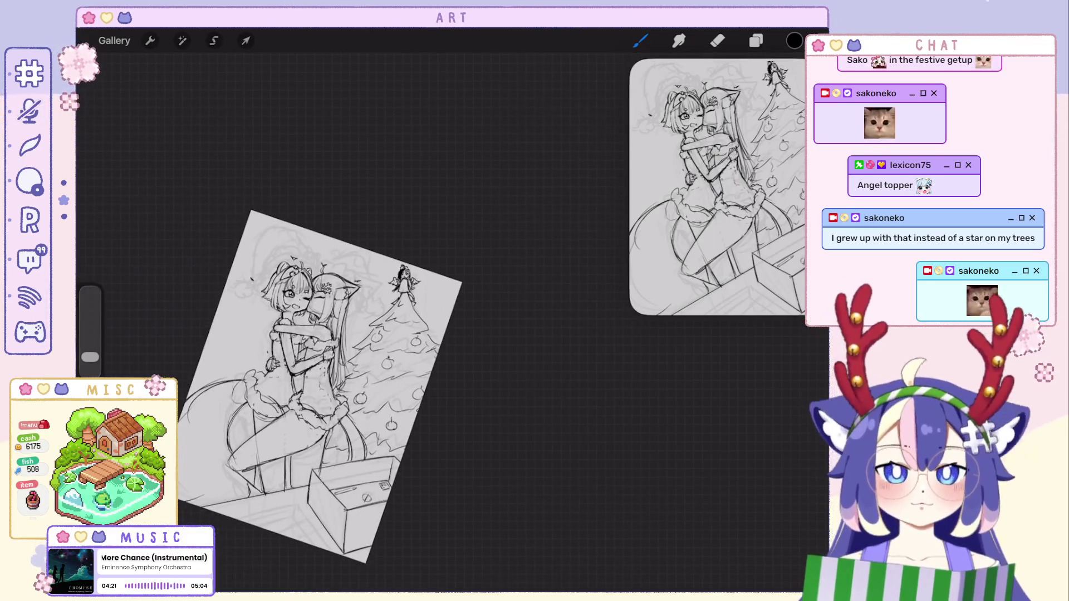
# Step: Start a freehand lasso selection around the left girl's head
pyautogui.scroll(5, 402, 362)
pyautogui.scroll(3, 418, 362)
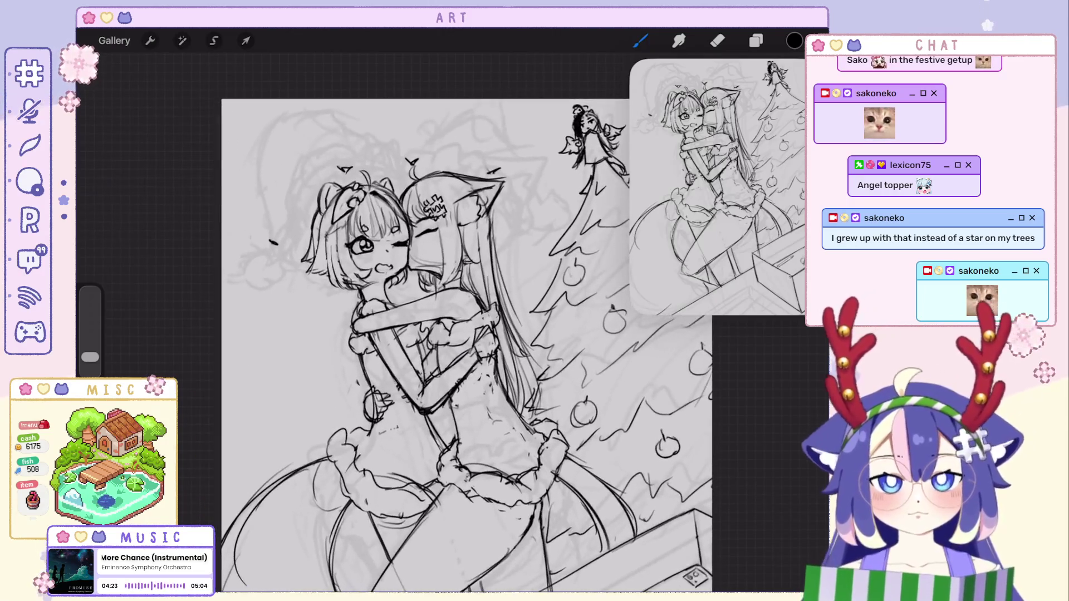
pyautogui.scroll(-3, 418, 362)
pyautogui.scroll(-1, 412, 368)
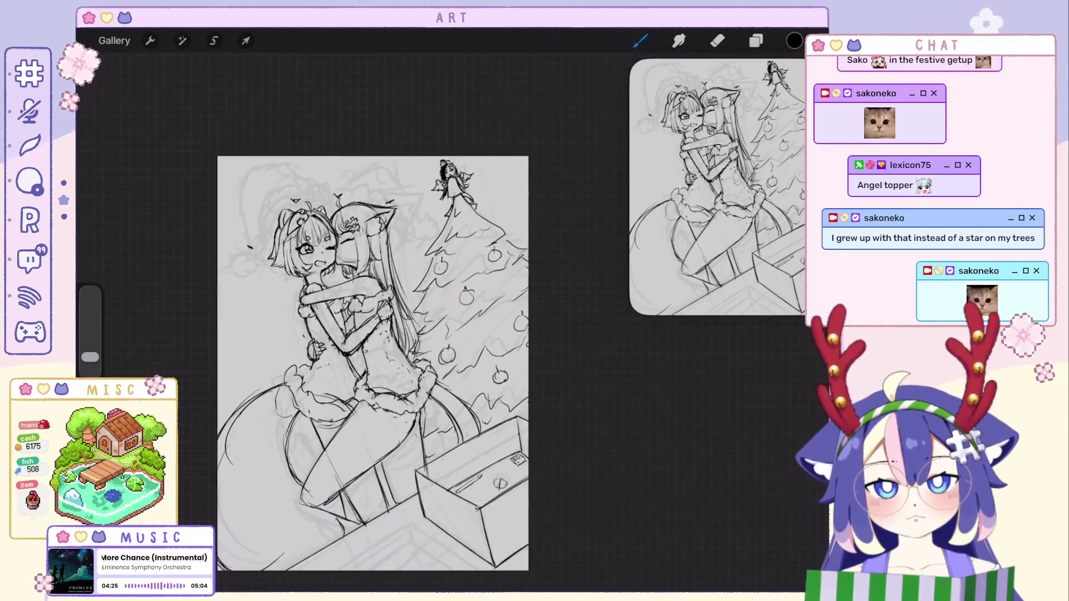
pyautogui.scroll(-3, 335, 345)
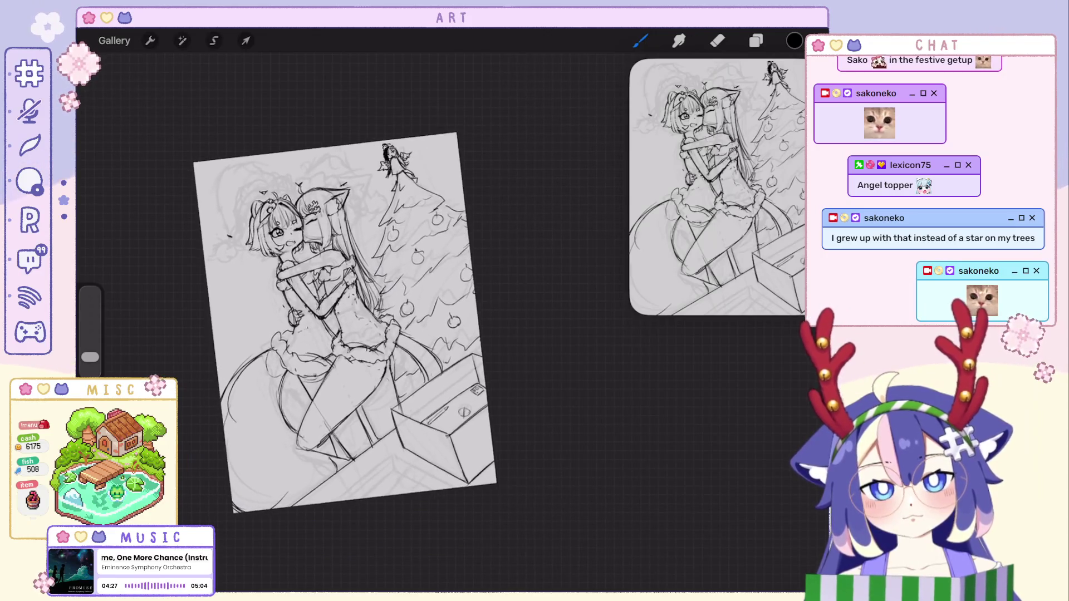
pyautogui.scroll(3, 335, 343)
pyautogui.press('s')
pyautogui.moveTo(272, 163); pyautogui.dragTo(263, 264)
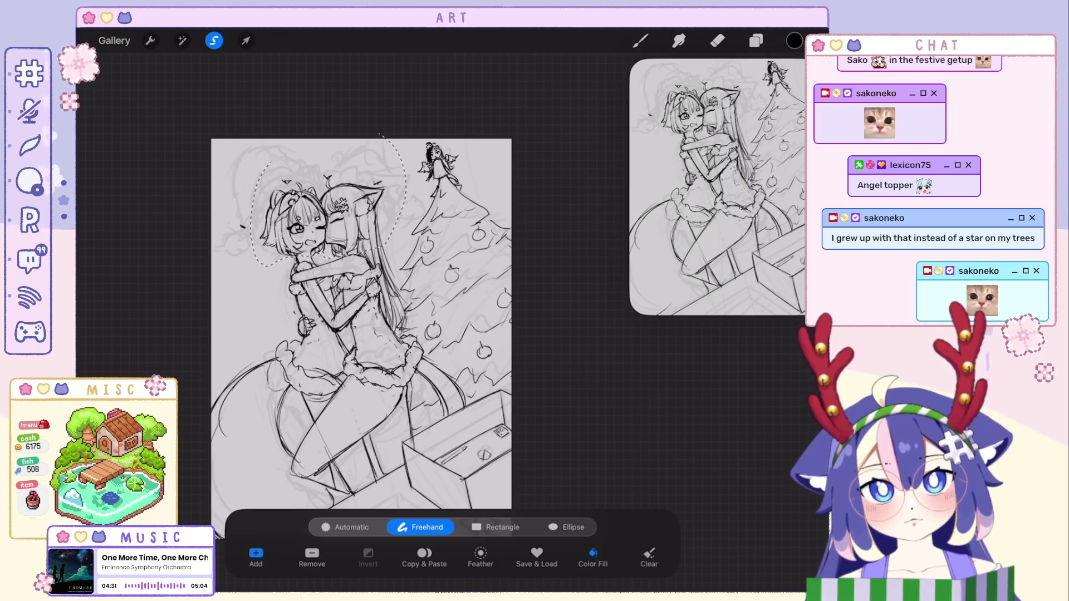
# Step: Lasso the left girl's head and nudge it slightly into a better position
pyautogui.moveTo(272, 163); pyautogui.dragTo(386, 251)
pyautogui.click(246, 40)
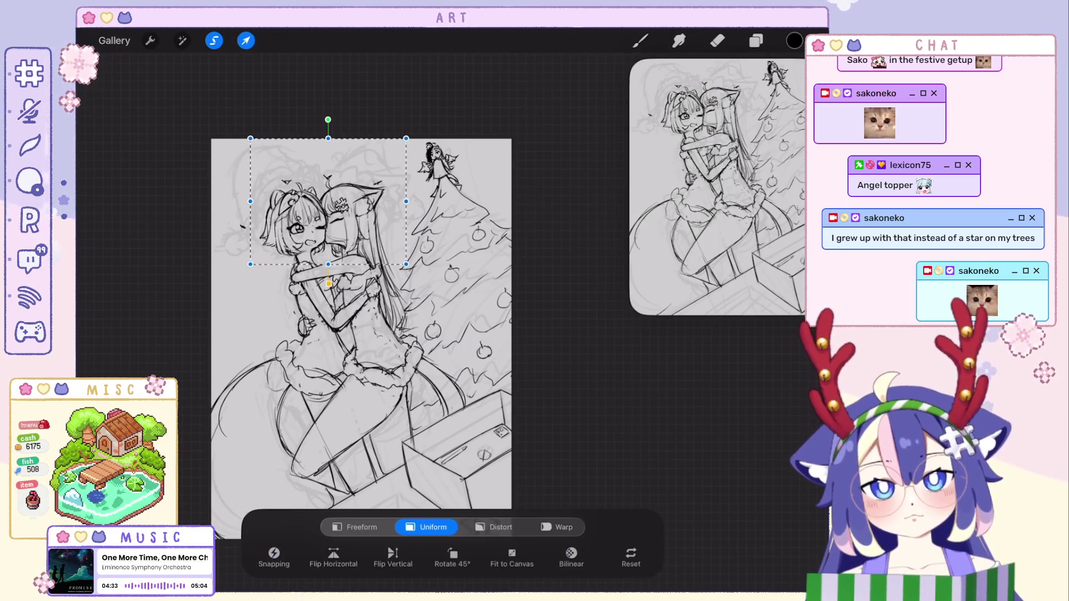
pyautogui.moveTo(334, 206); pyautogui.dragTo(330, 207)
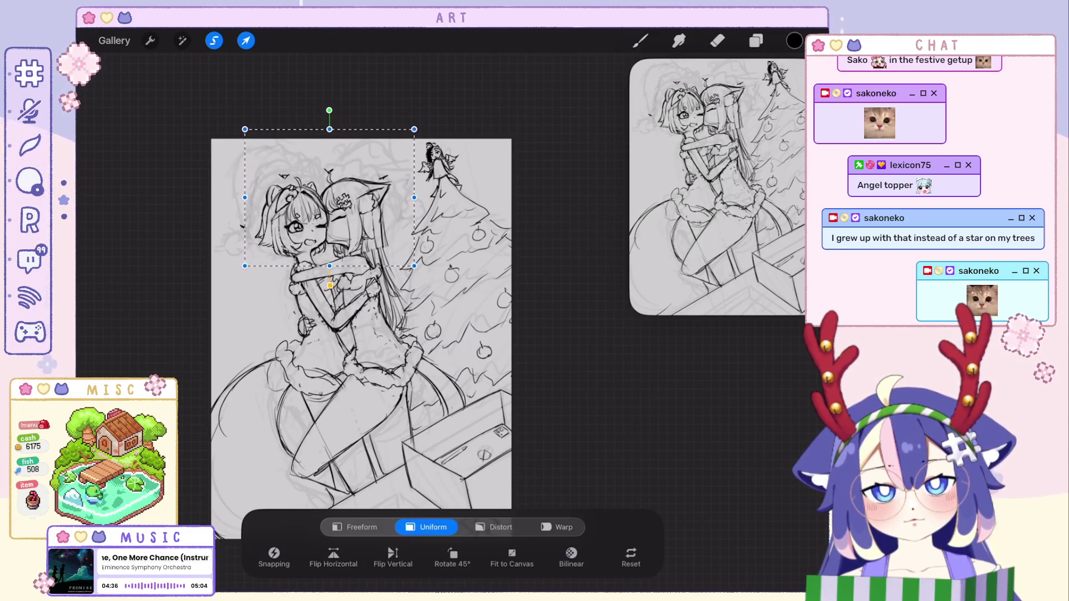
# Step: Commit the head's new position, then revert a stray paint stroke and an eraser touch-up
pyautogui.press('b')
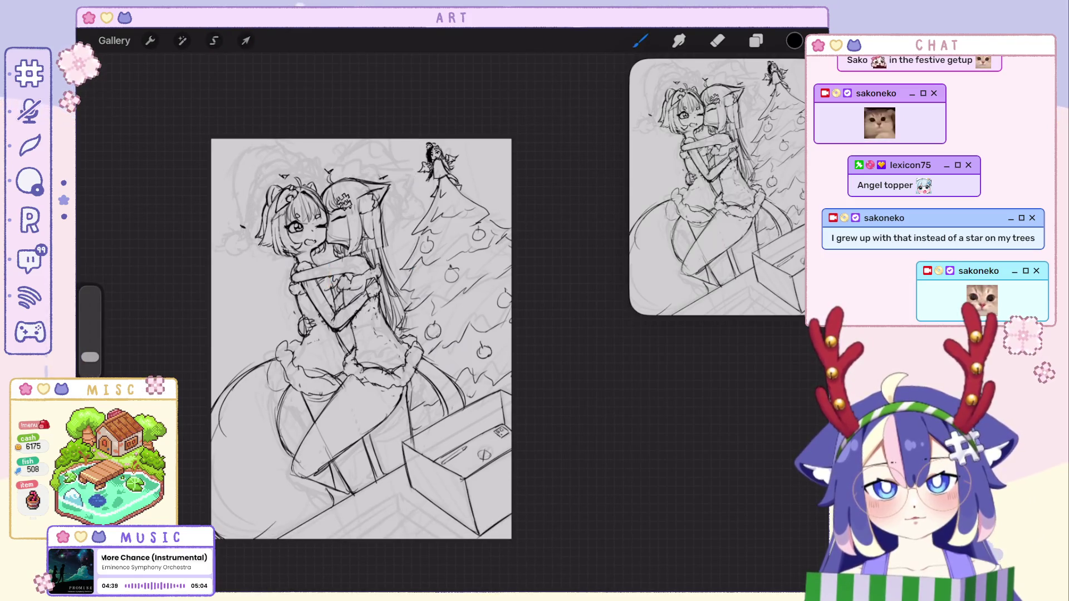
pyautogui.hotkey('ctrl', 'z')
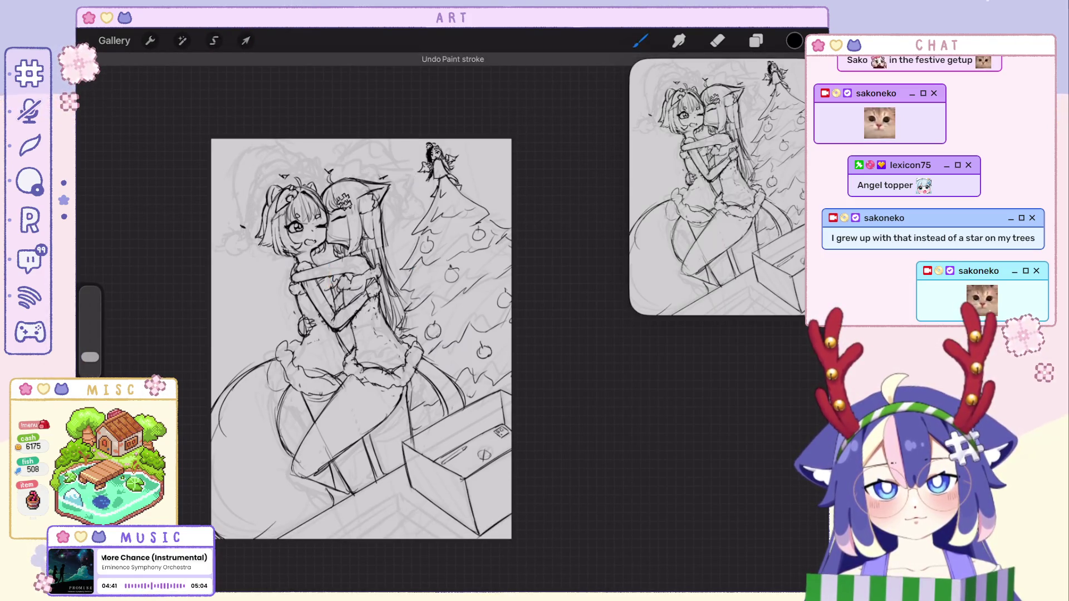
pyautogui.press('e')
pyautogui.scroll(2, 386, 367)
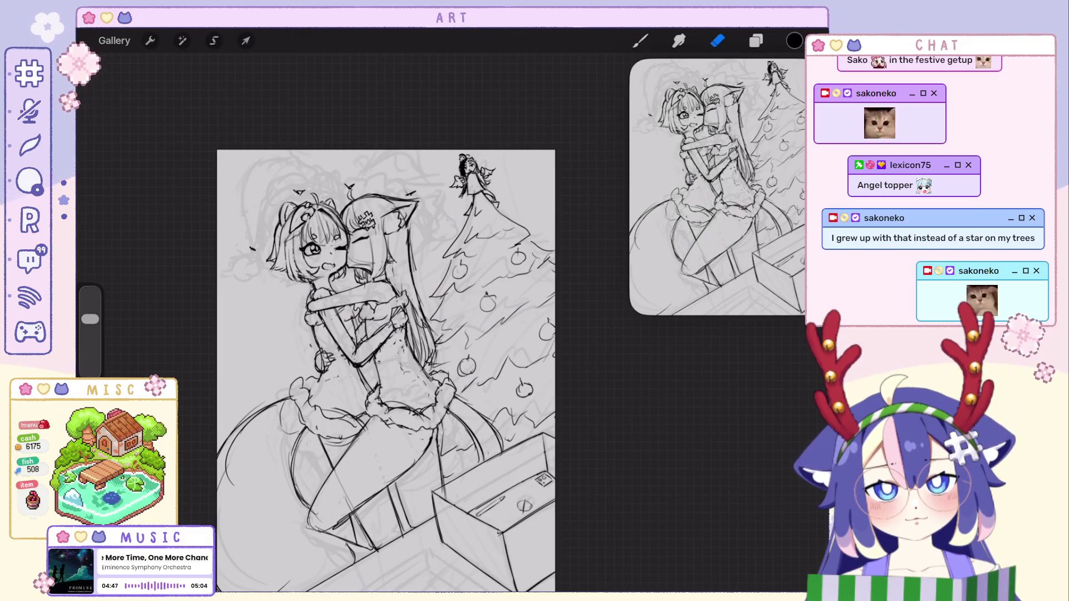
pyautogui.hotkey('ctrl', 'z')
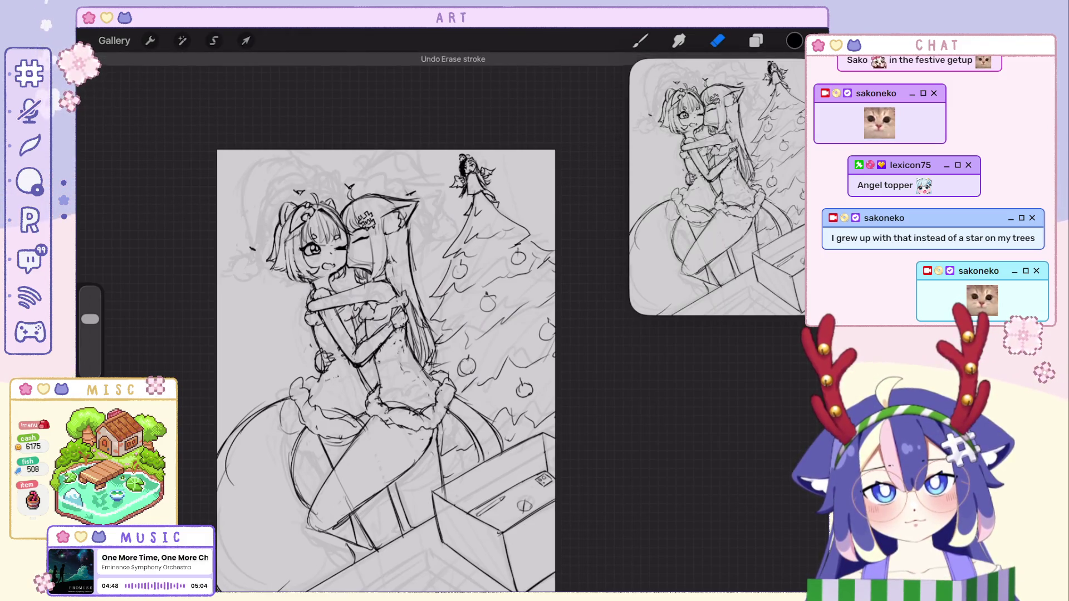
# Step: Tilt the canvas about 15° clockwise and undo three line strokes on the girls
pyautogui.scroll(2, 426, 357)
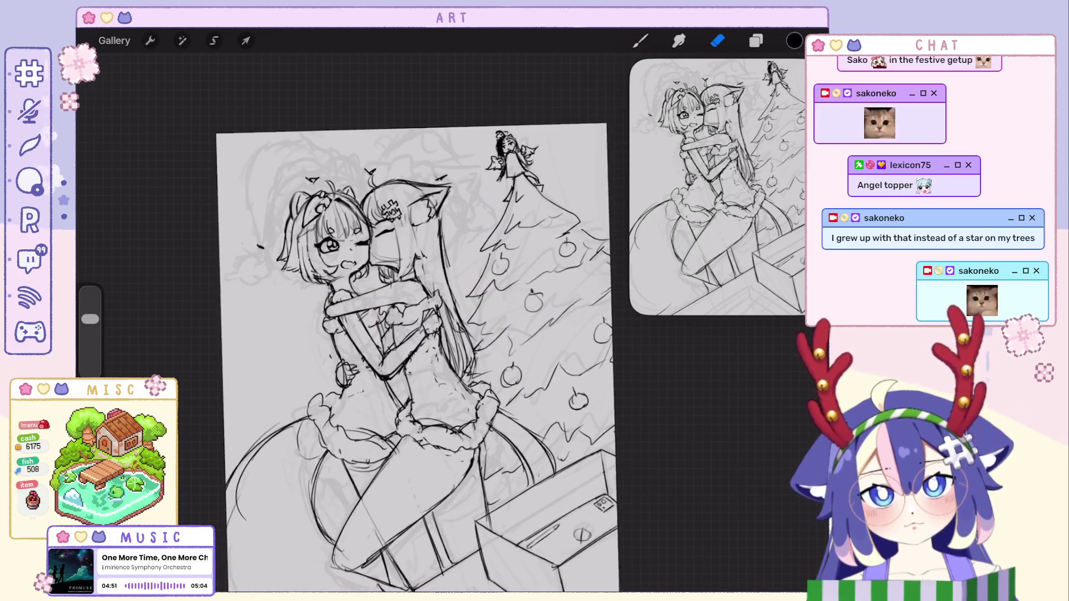
pyautogui.moveTo(429, 357); pyautogui.dragTo(401, 378)
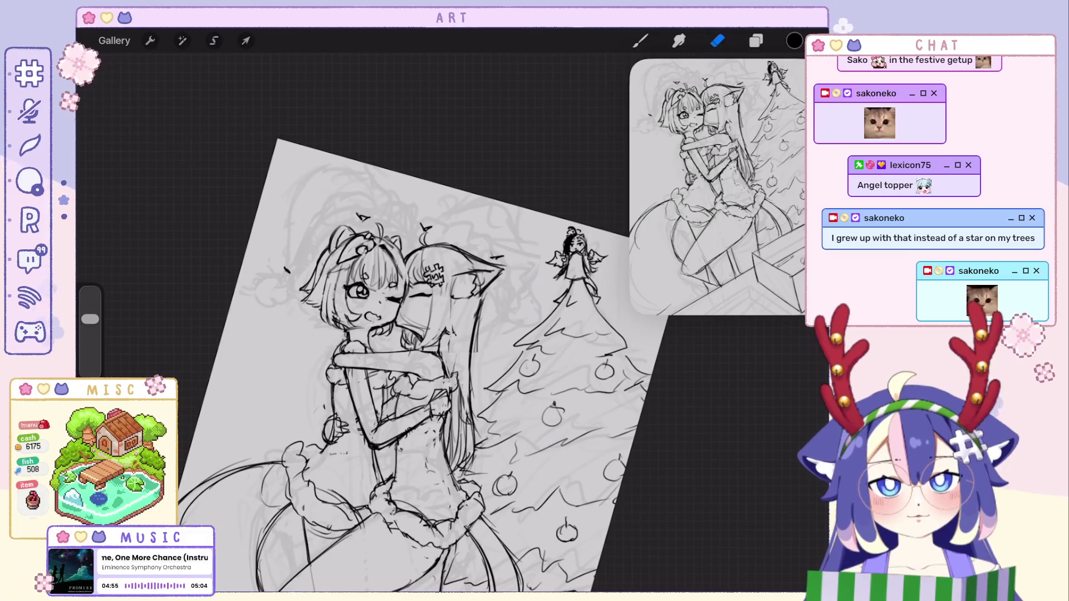
pyautogui.press('b')
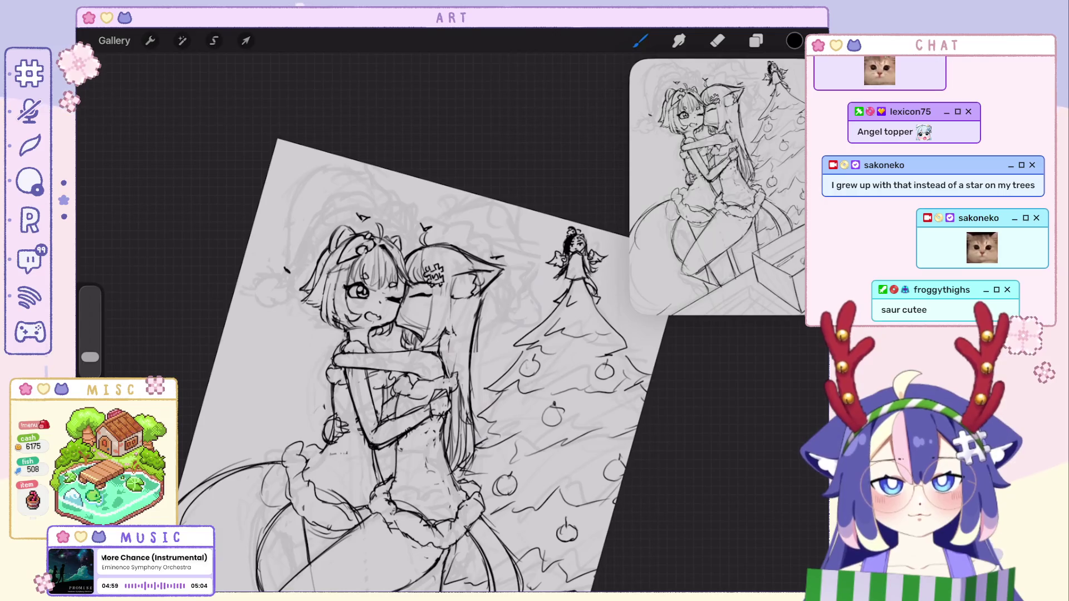
pyautogui.scroll(5, 445, 311)
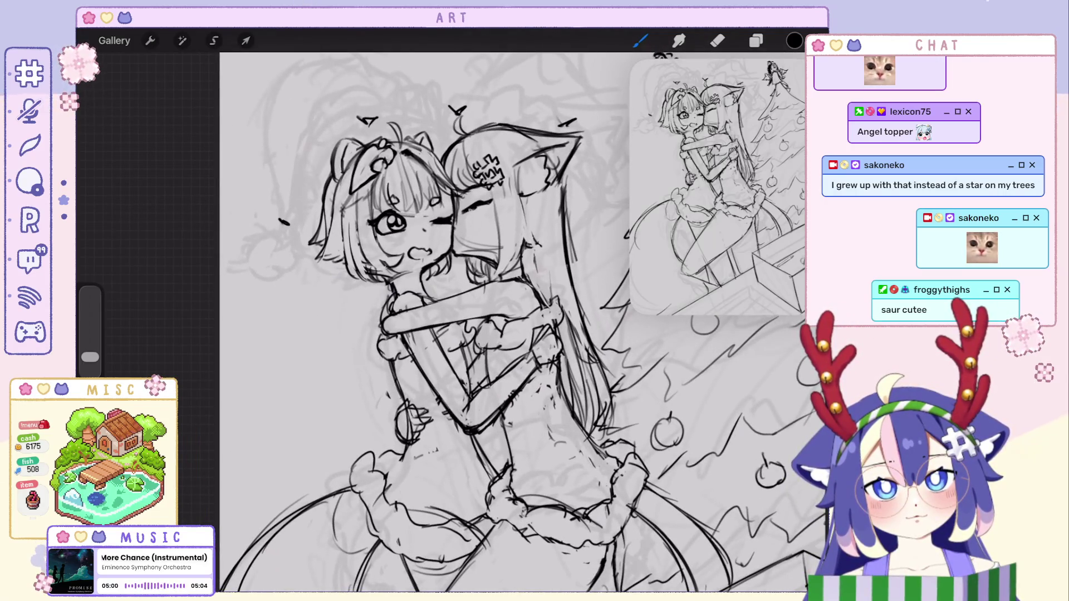
pyautogui.hotkey('ctrl', 'z')
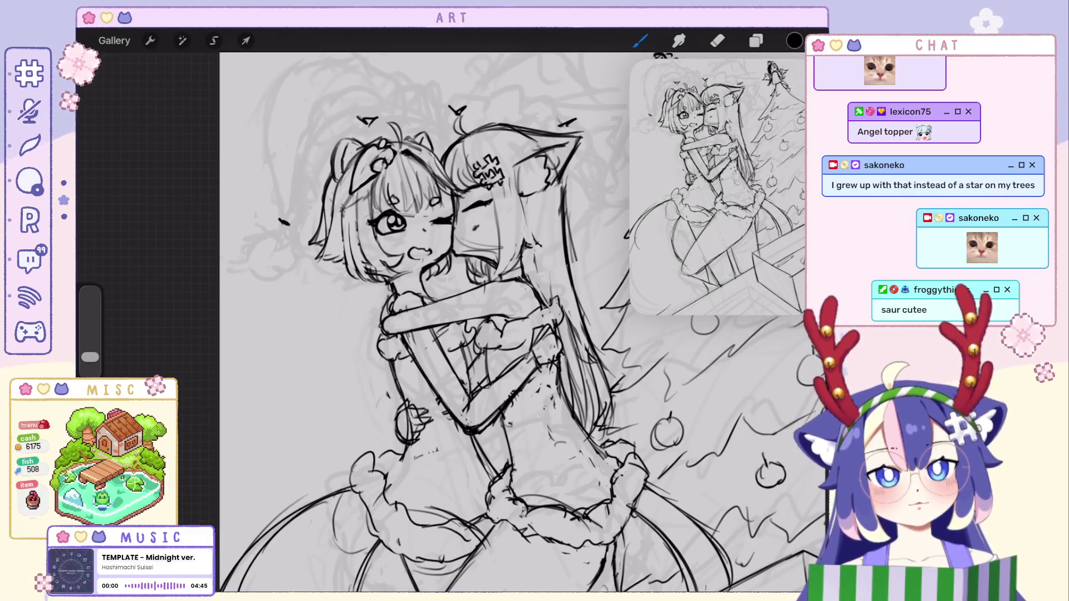
pyautogui.hotkey('ctrl', 'z')
pyautogui.scroll(-3, 419, 335)
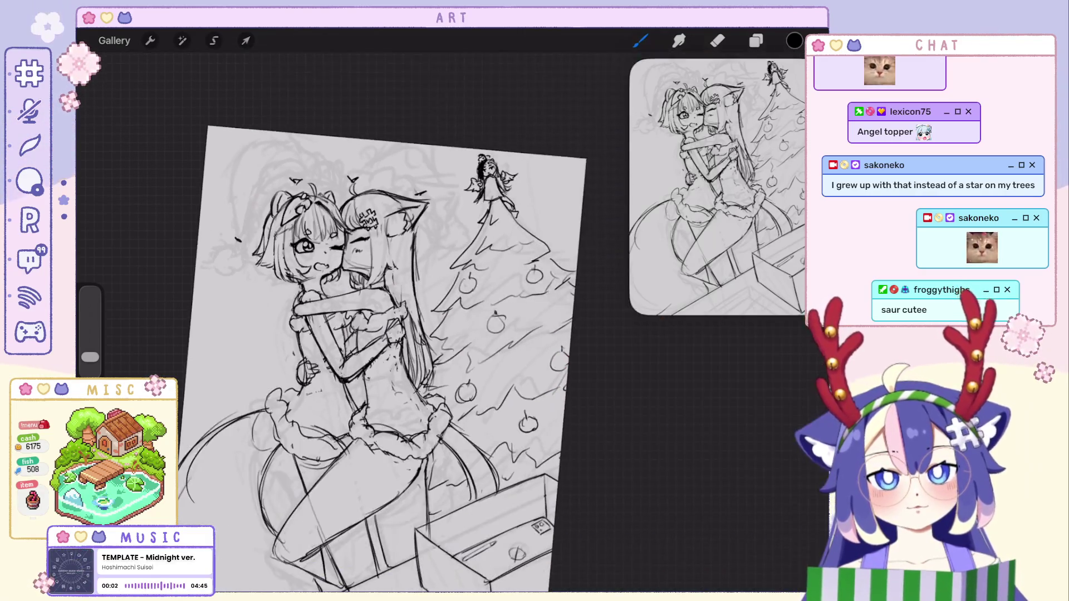
pyautogui.hotkey('ctrl', 'z')
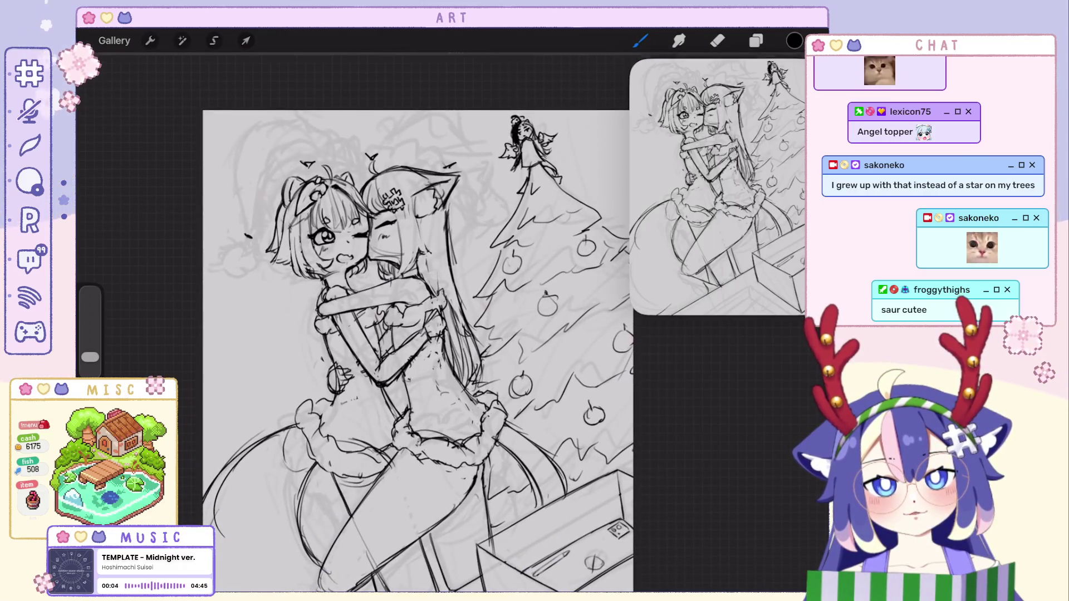
pyautogui.scroll(-3, 418, 334)
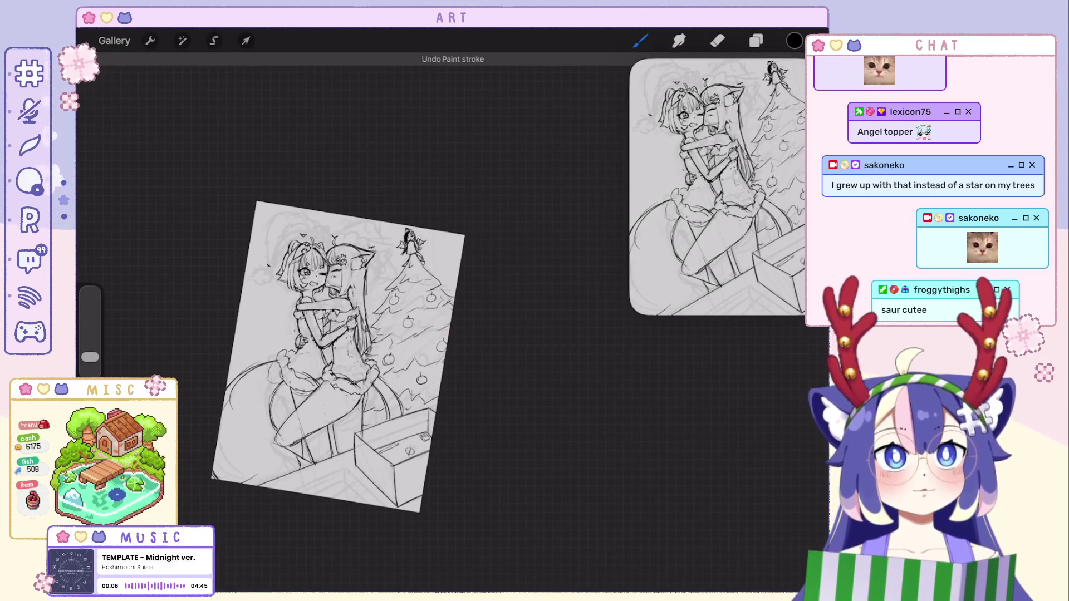